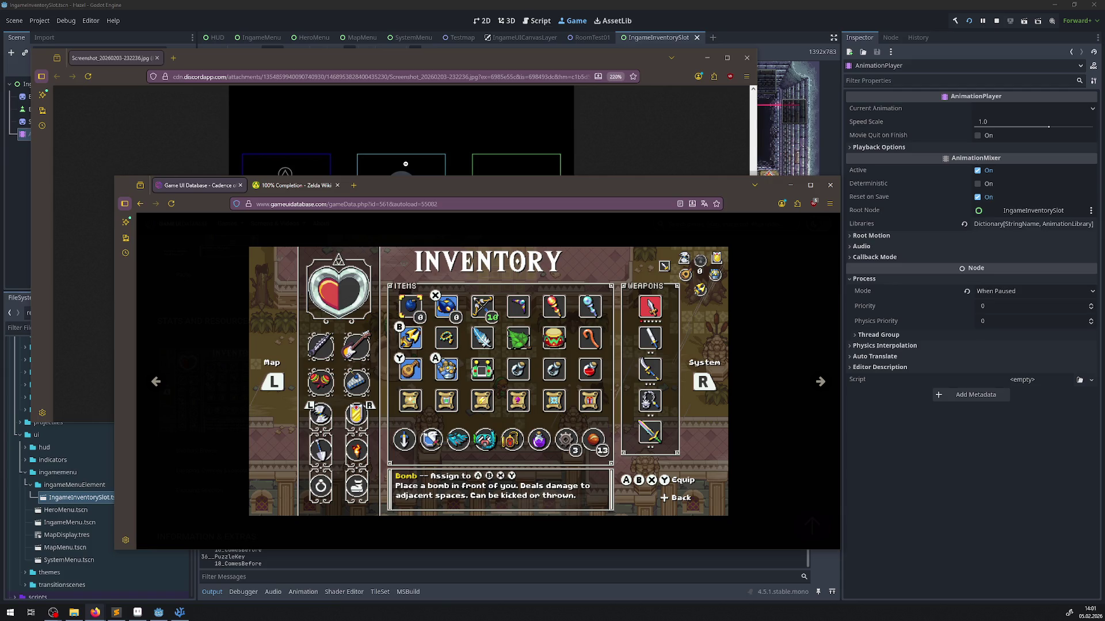
- Move the Firefox inventory image aside and dismiss the Discord reference screenshot window
mouse_move(406, 259)
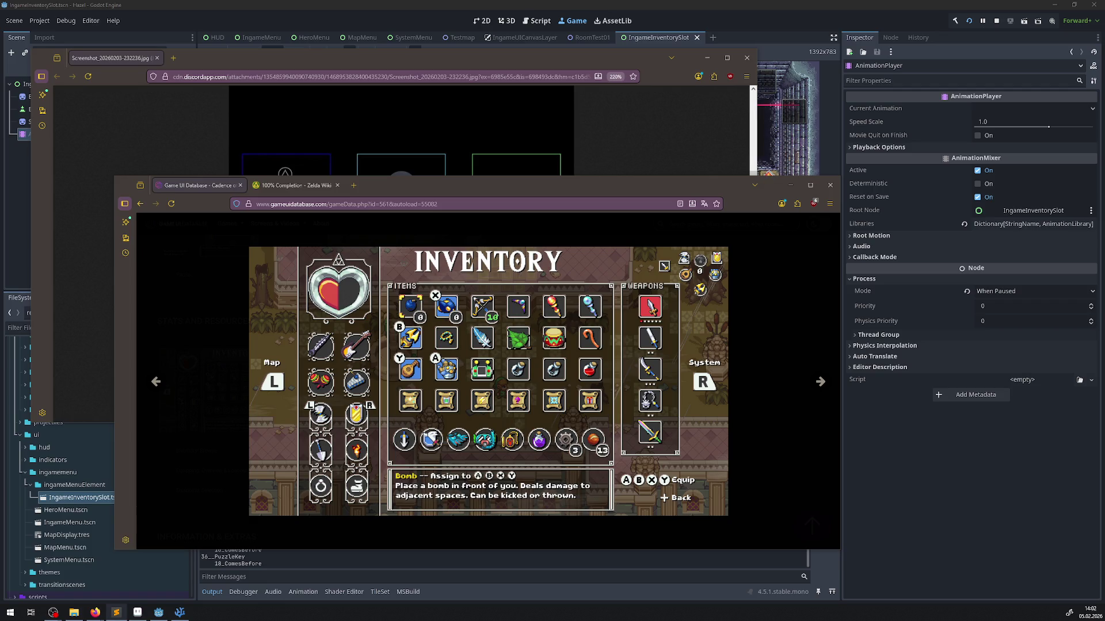
mouse_move(601, 373)
drag(472, 189, 0, 218)
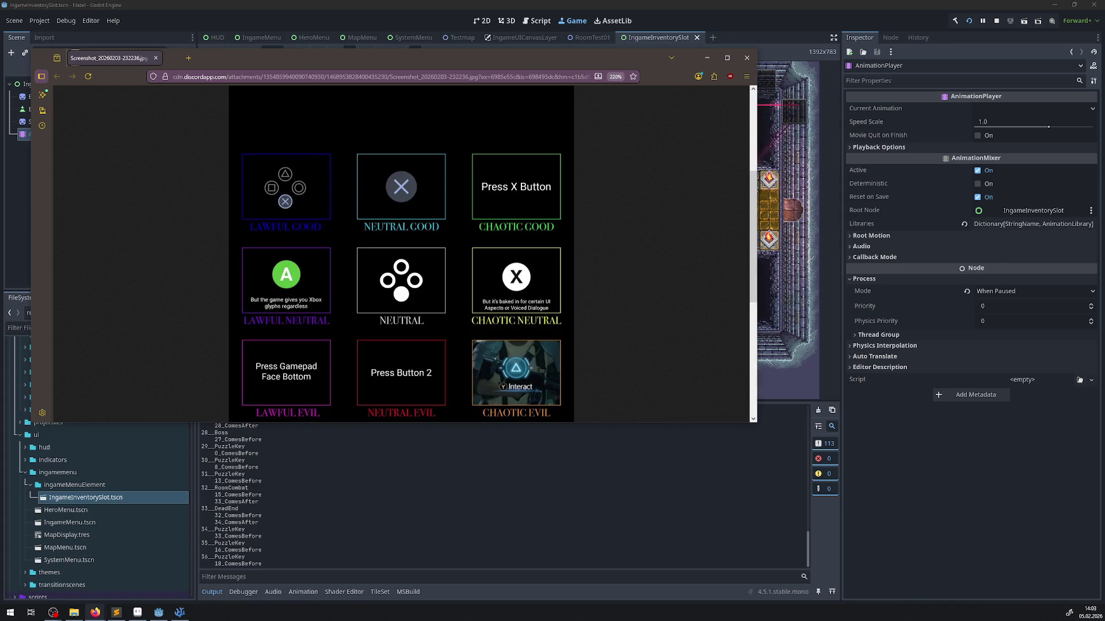
click(157, 58)
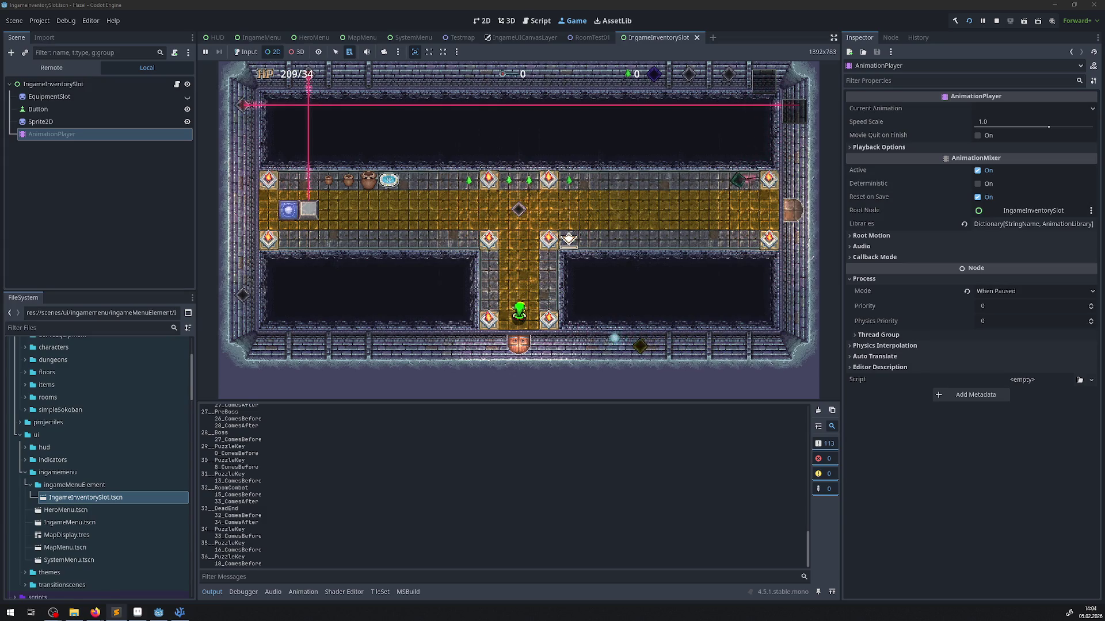
- Enable game input and walk the hero through the blue warp tile, across the bridge to the chest
right_click(601, 267)
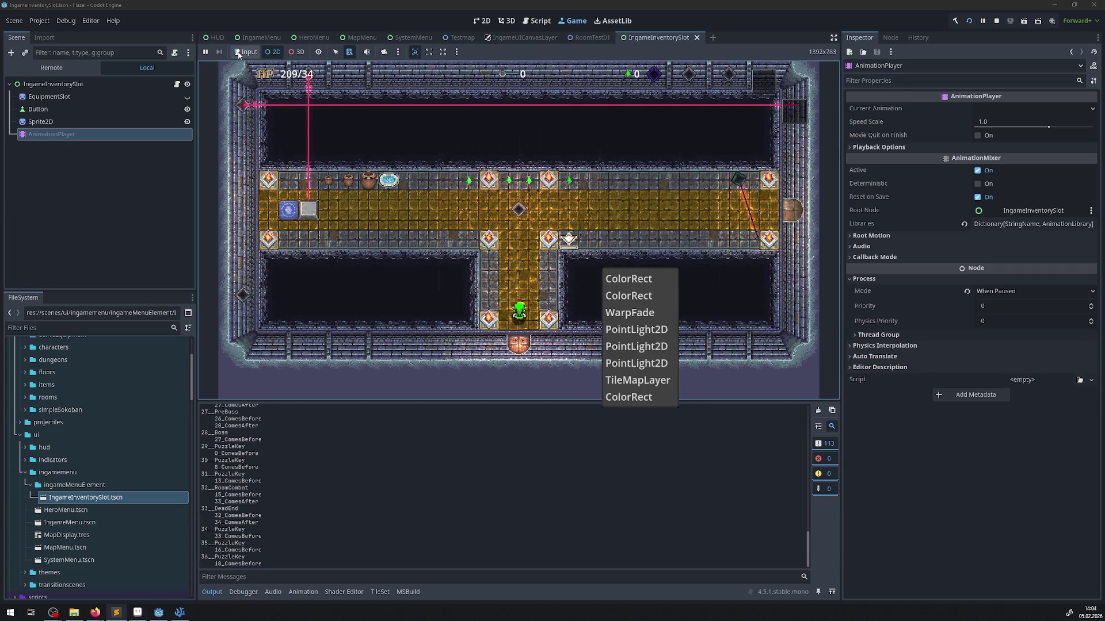
click(641, 150)
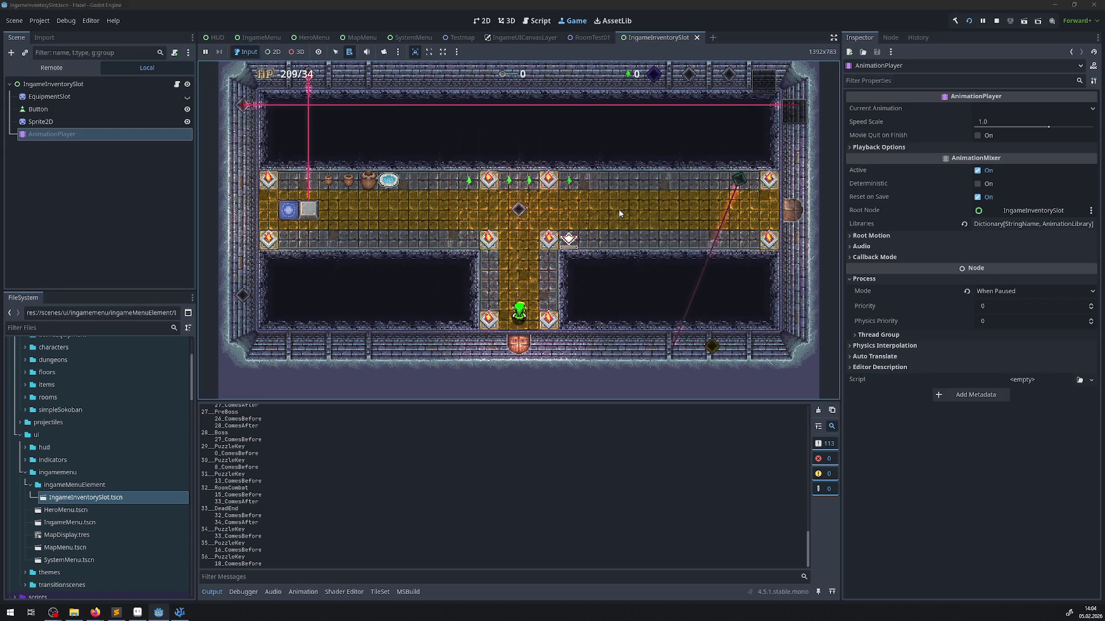
key(Up)
key(Left)
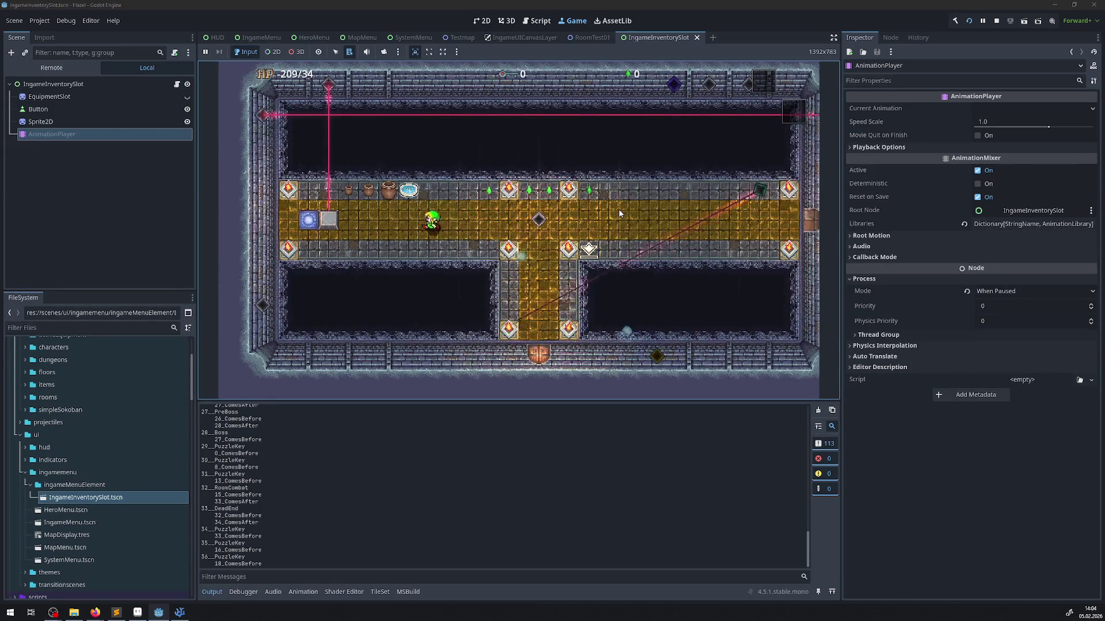
key(Down)
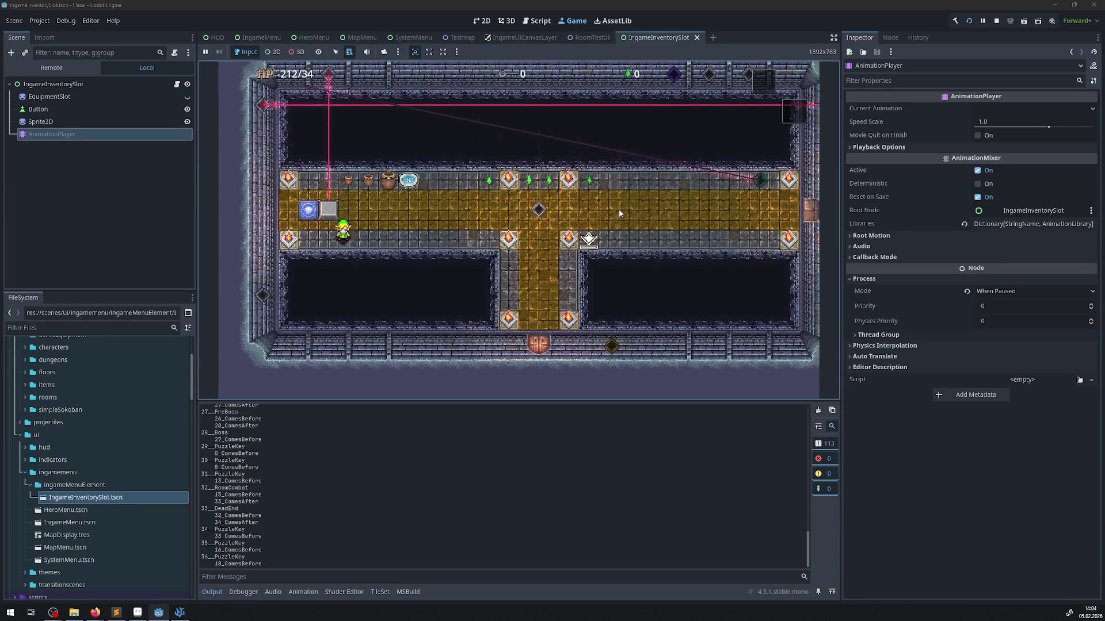
key(Left)
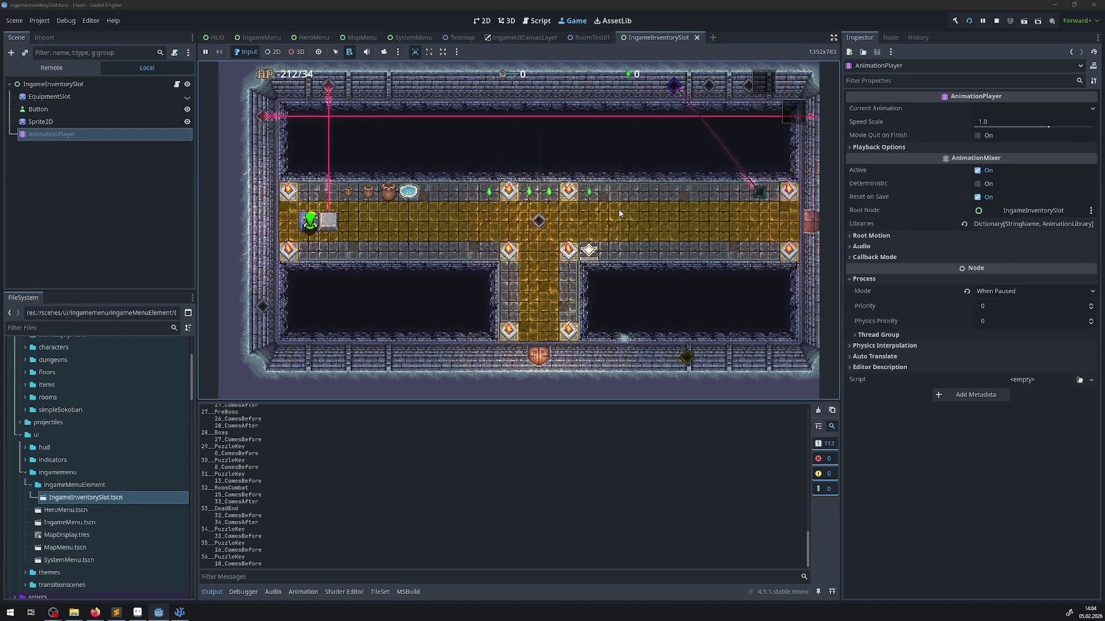
key(Right)
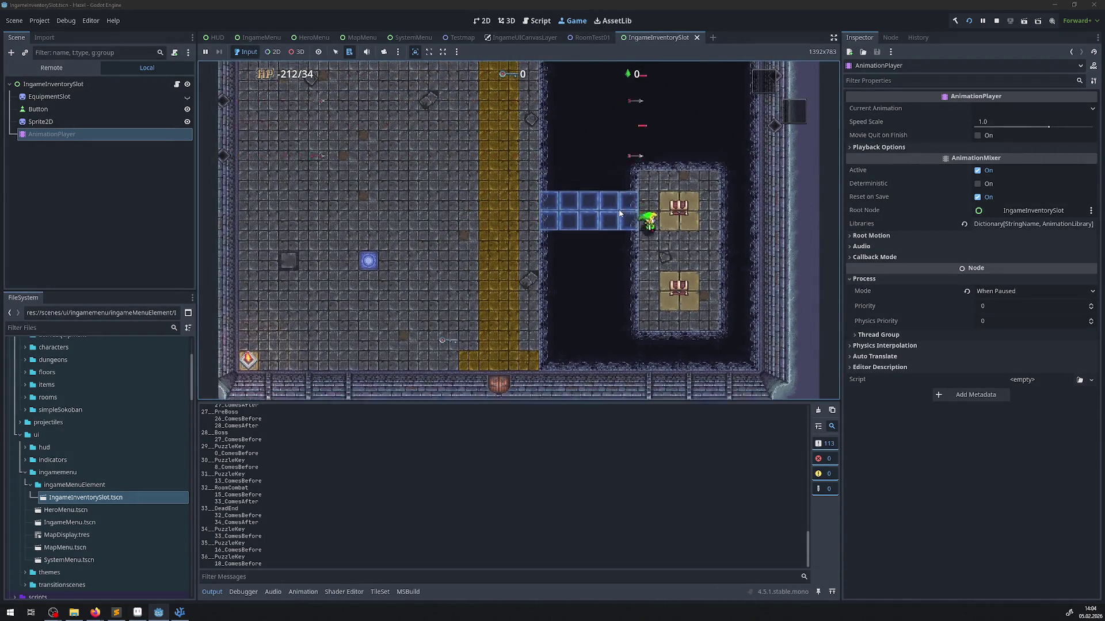
key(Up)
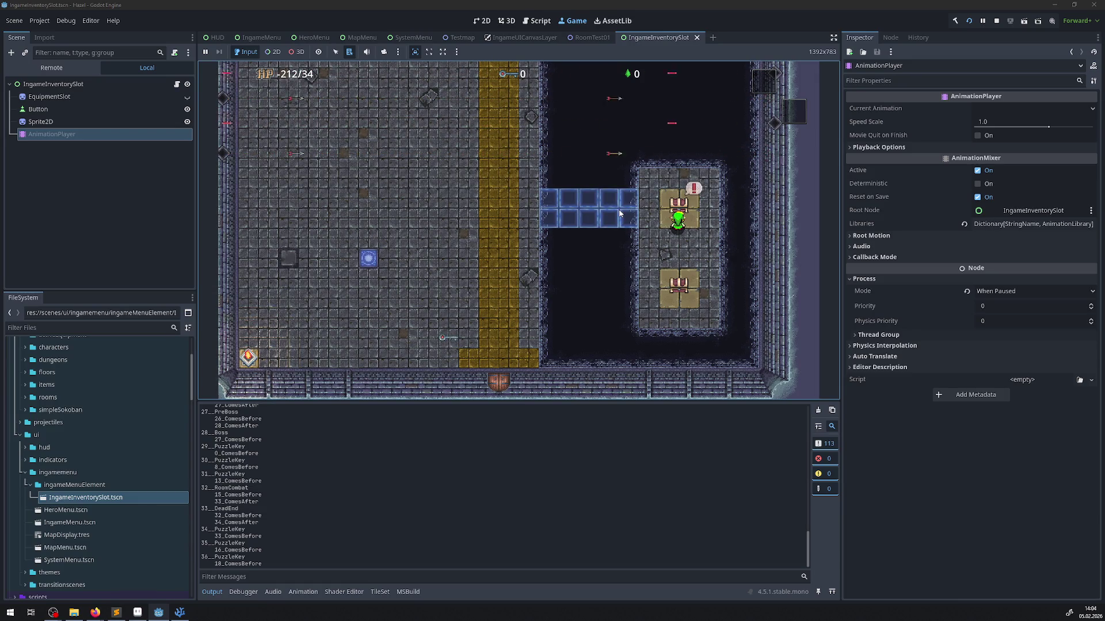
- Check the inventory, walk down the yellow corridor to pick up a key, then reopen the inventory
key(Escape)
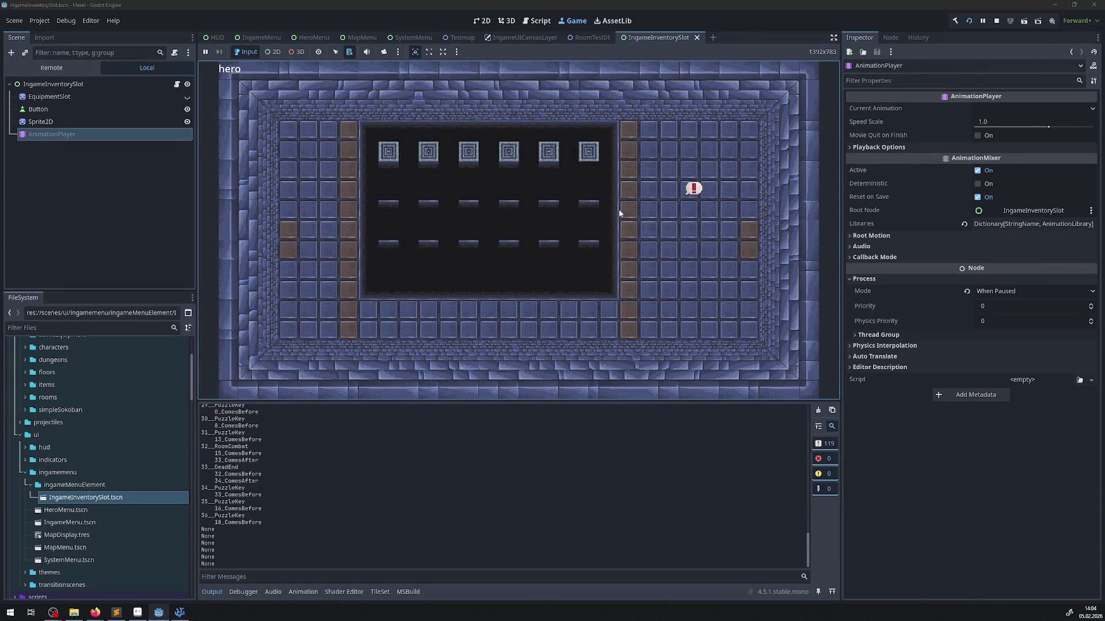
key(Escape)
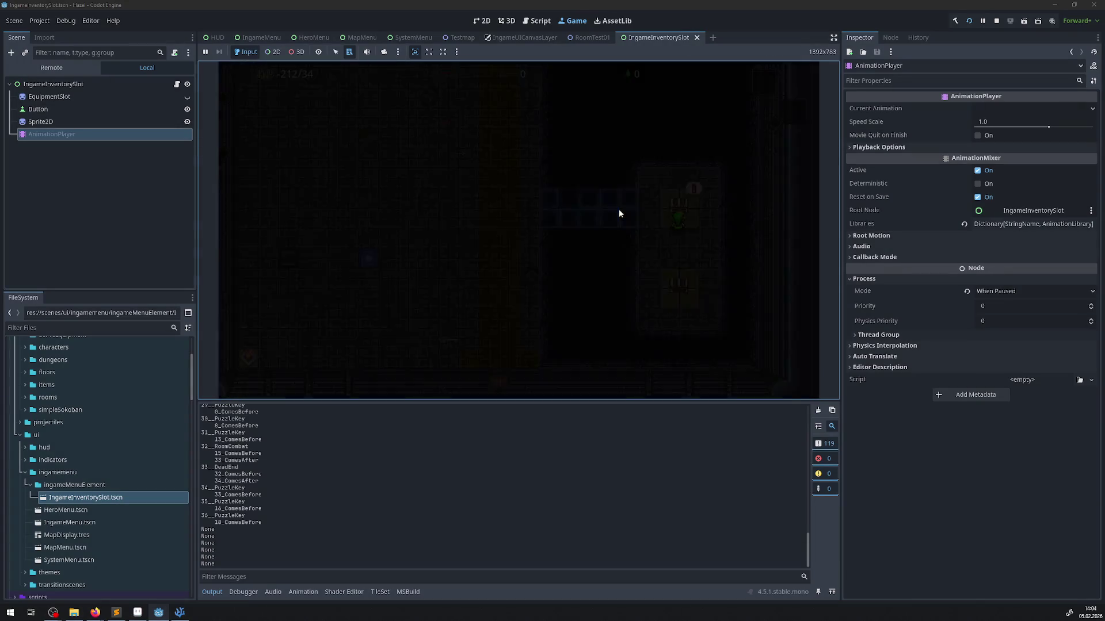
key(Down)
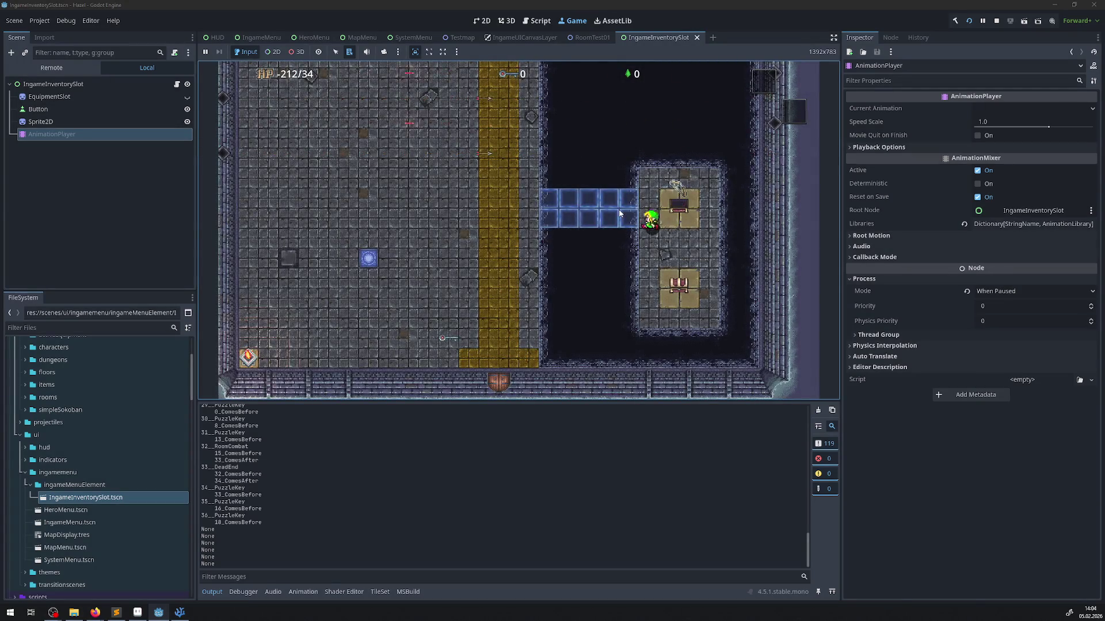
key(Up)
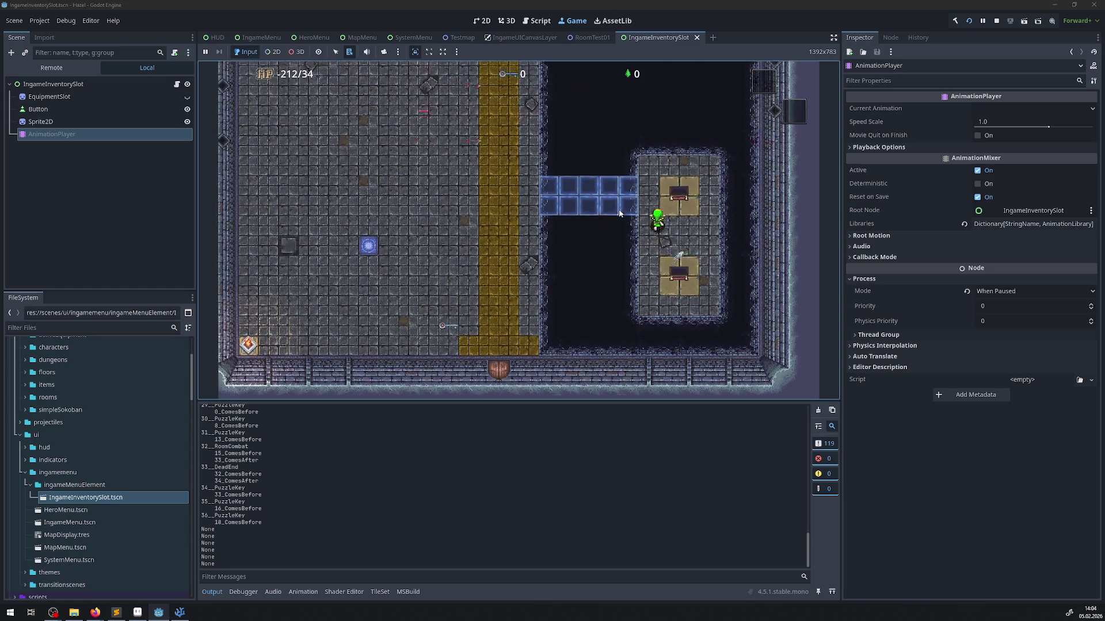
key(Left)
key(Down)
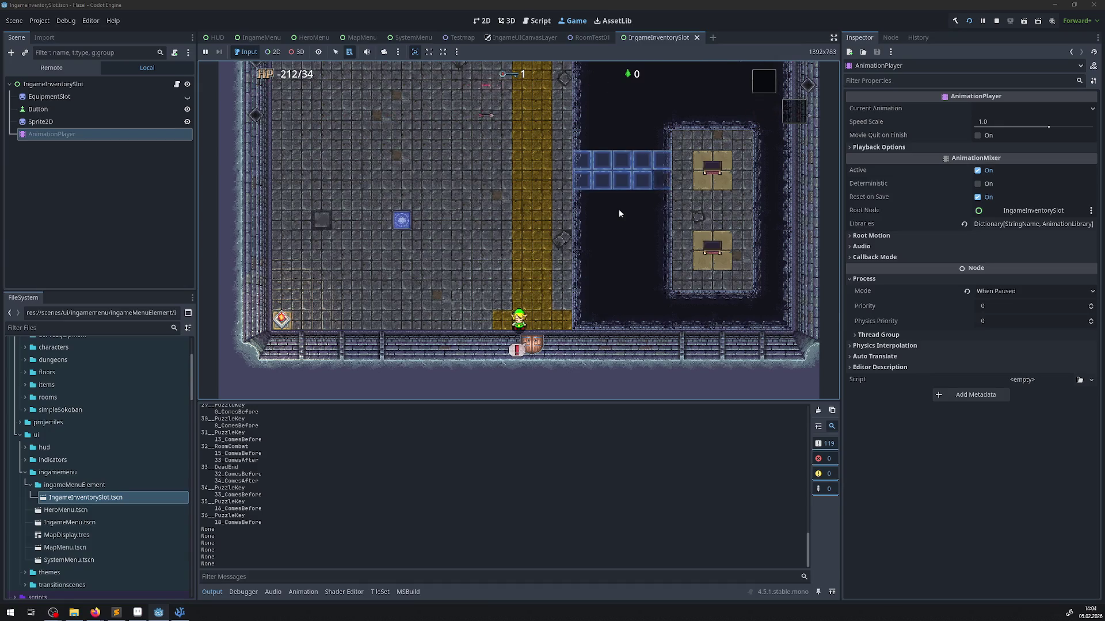
key(Right)
key(Escape)
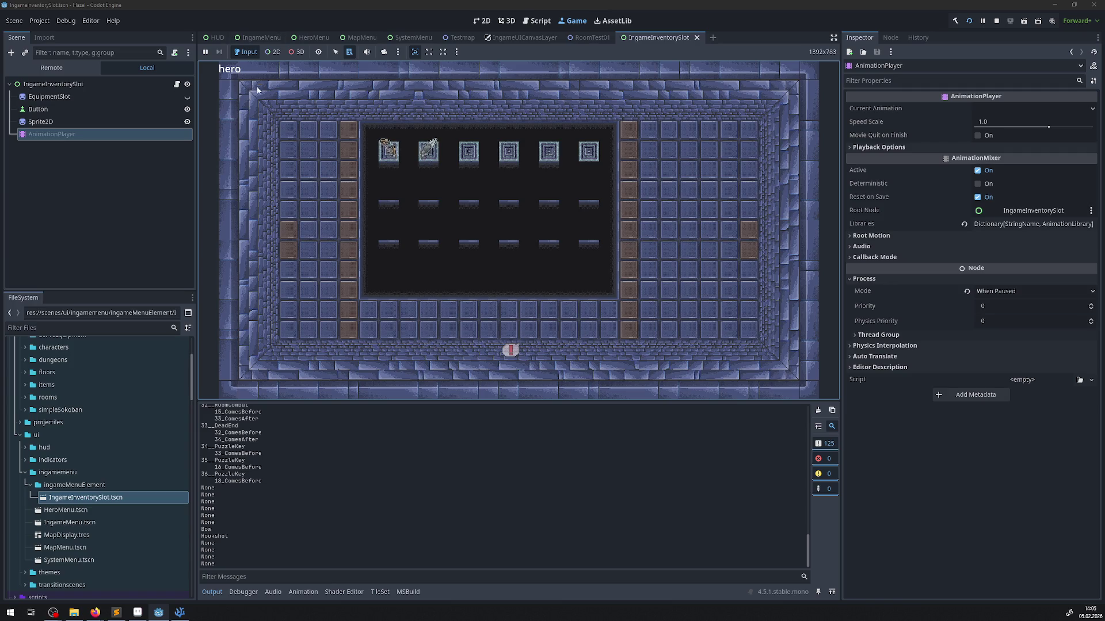
key(alt+Tab)
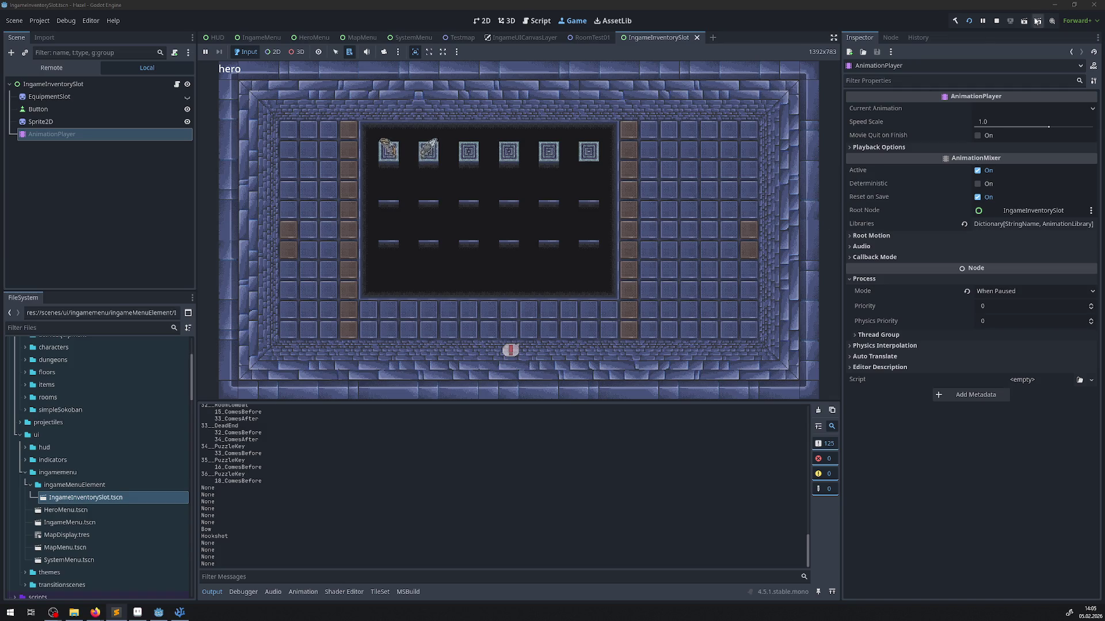
- Stop the game, move the Testmap tab first, and open IngameUICanvasLayer's InteractionIndicator node
click(995, 20)
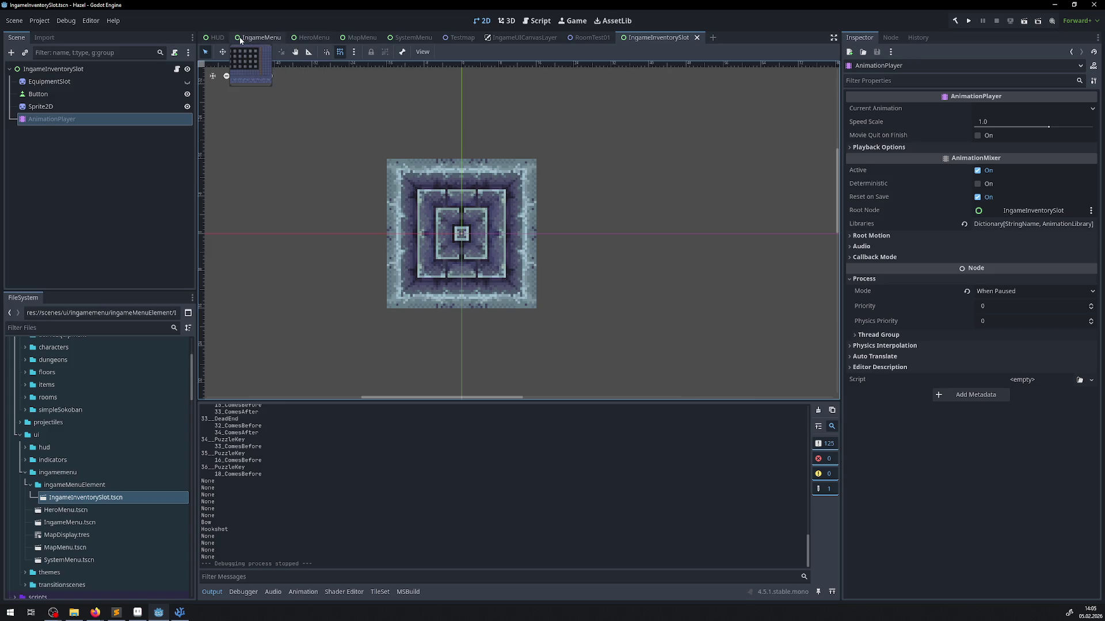
scroll(99, 489, up, 3)
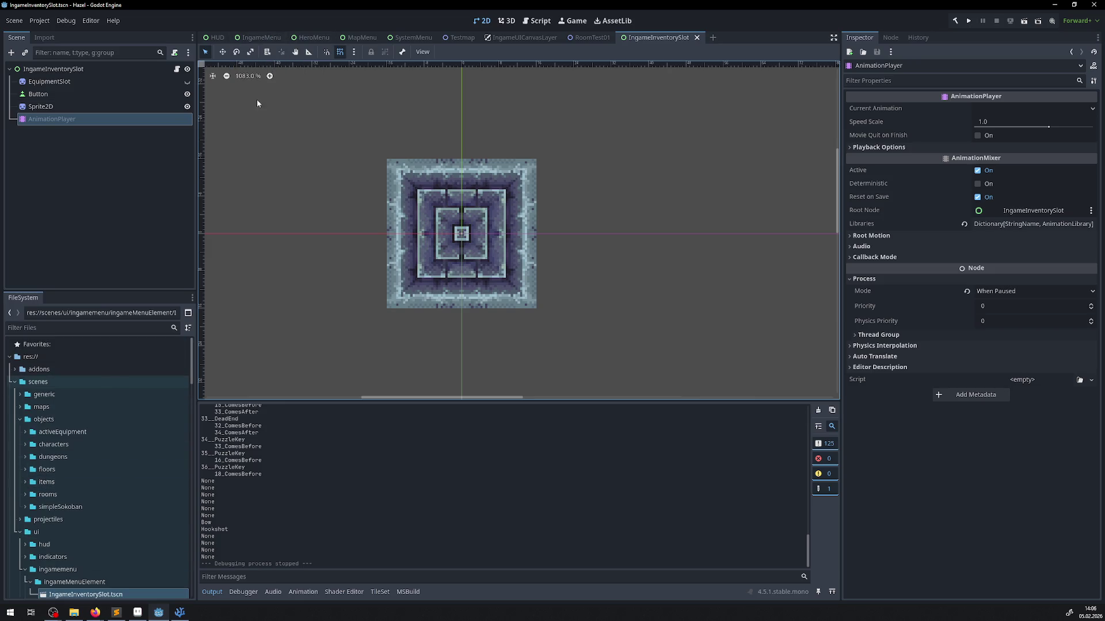
mouse_move(460, 38)
mouse_down()
mouse_move(192, 38)
mouse_move(213, 37)
mouse_up()
click(92, 108)
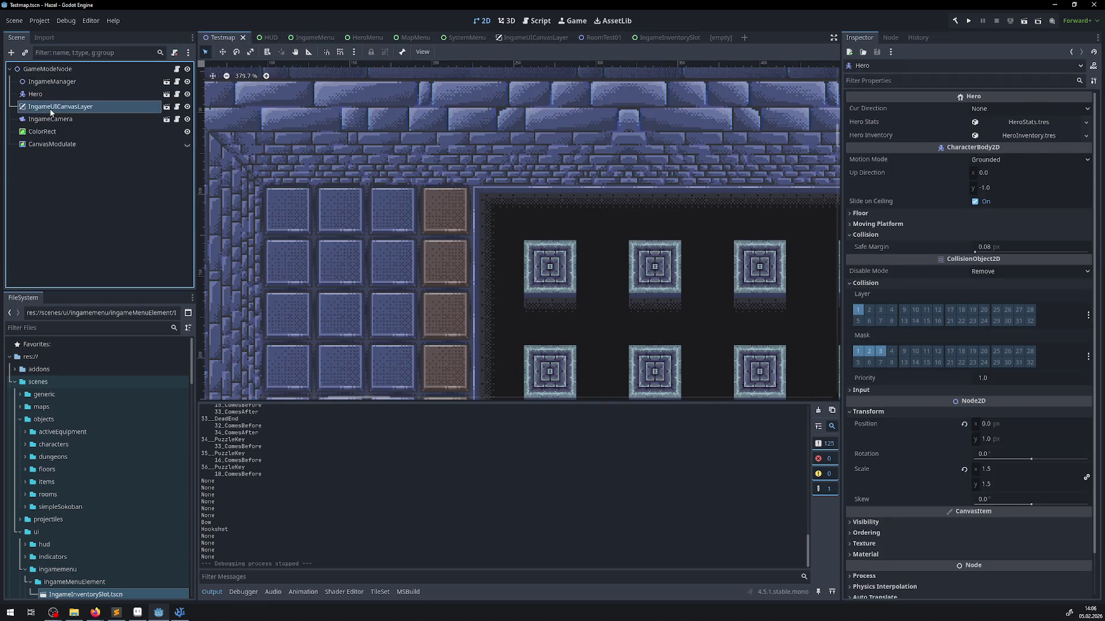
click(166, 108)
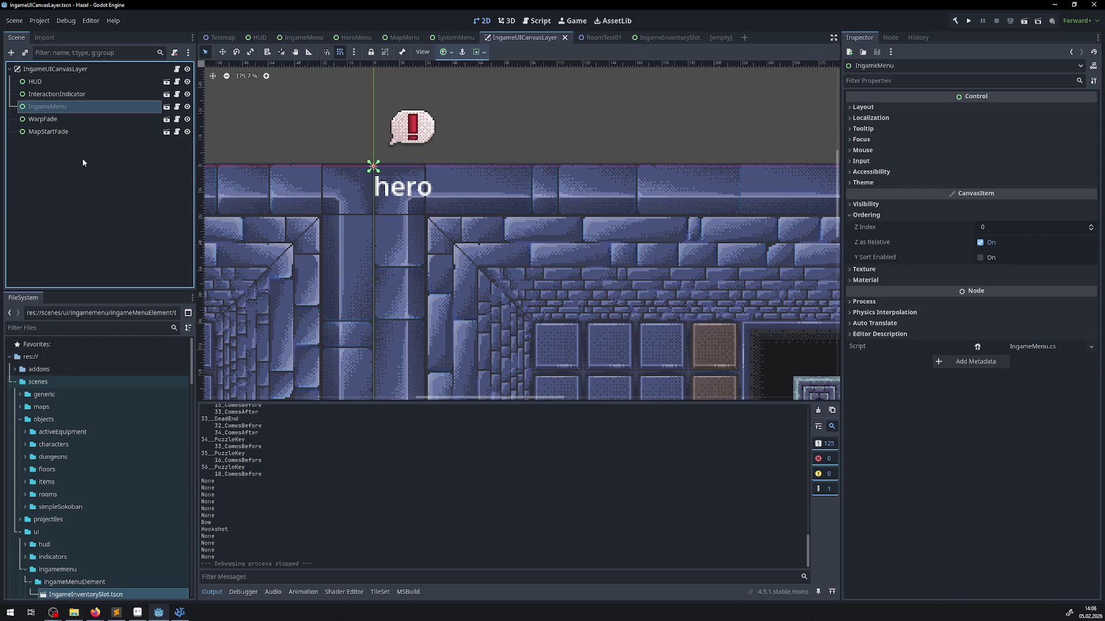
click(66, 94)
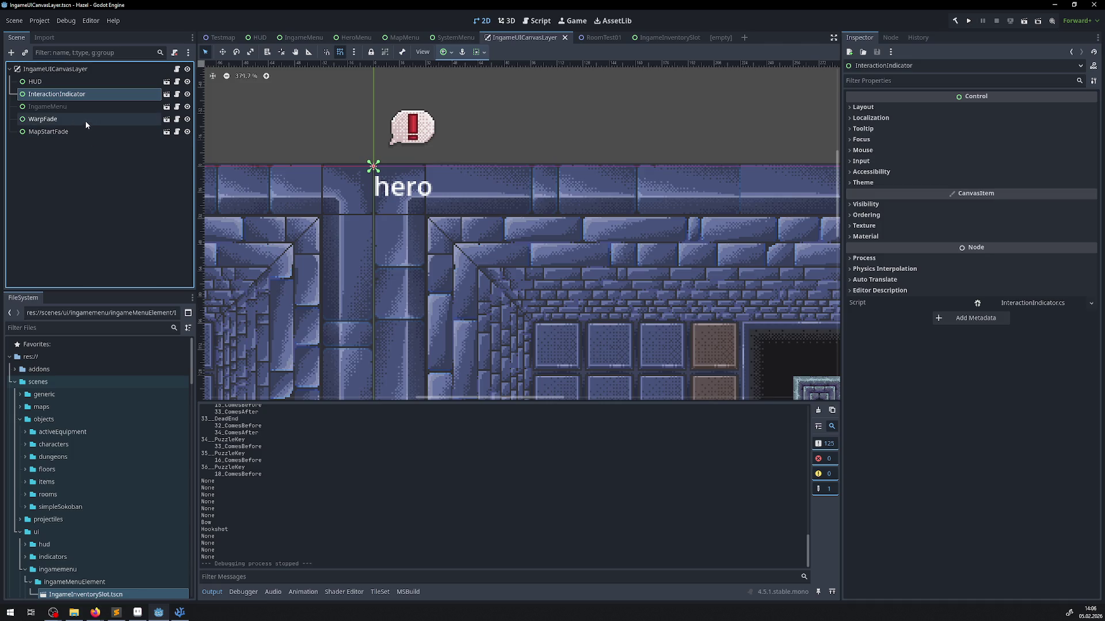
- Zoom the 2D viewport, then run the project to rebuild the .NET game and relaunch it
scroll(619, 329, down, 8)
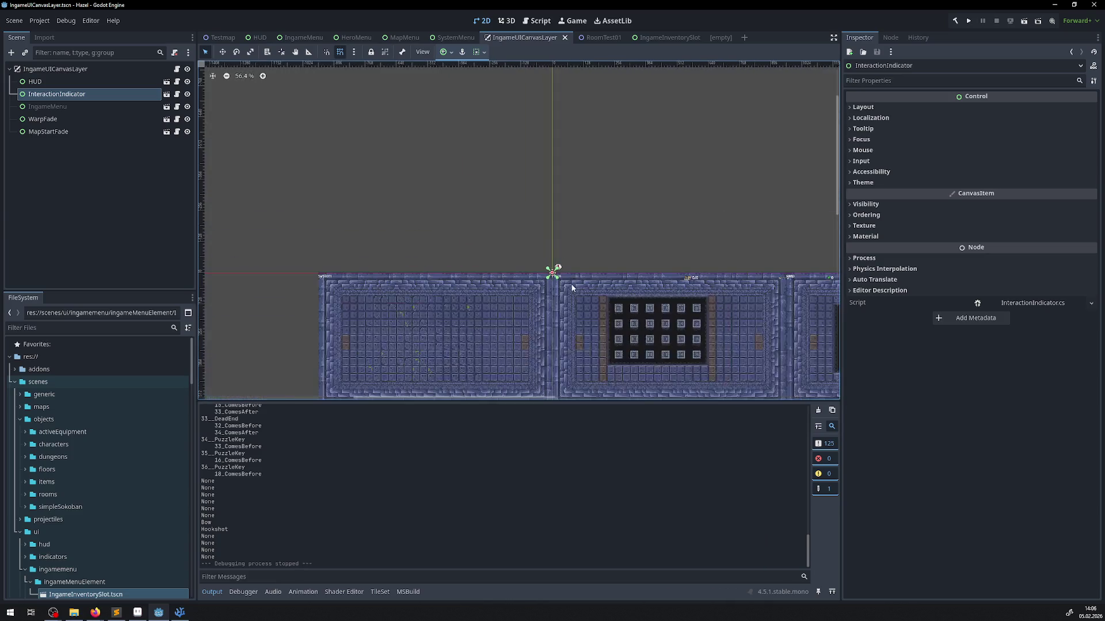
scroll(438, 284, up, 1)
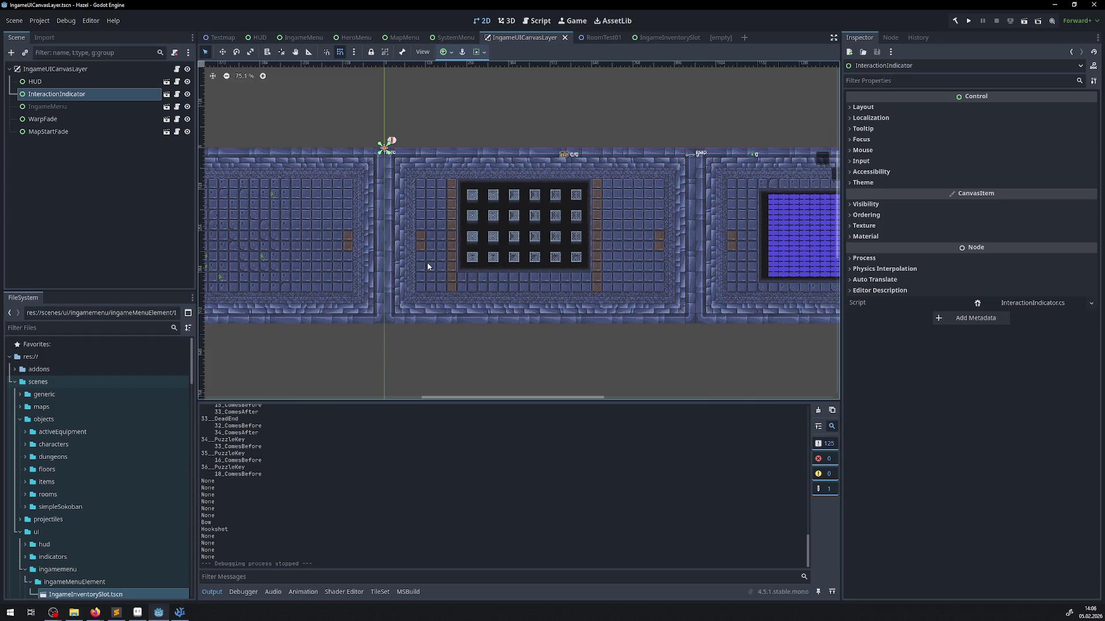
click(969, 21)
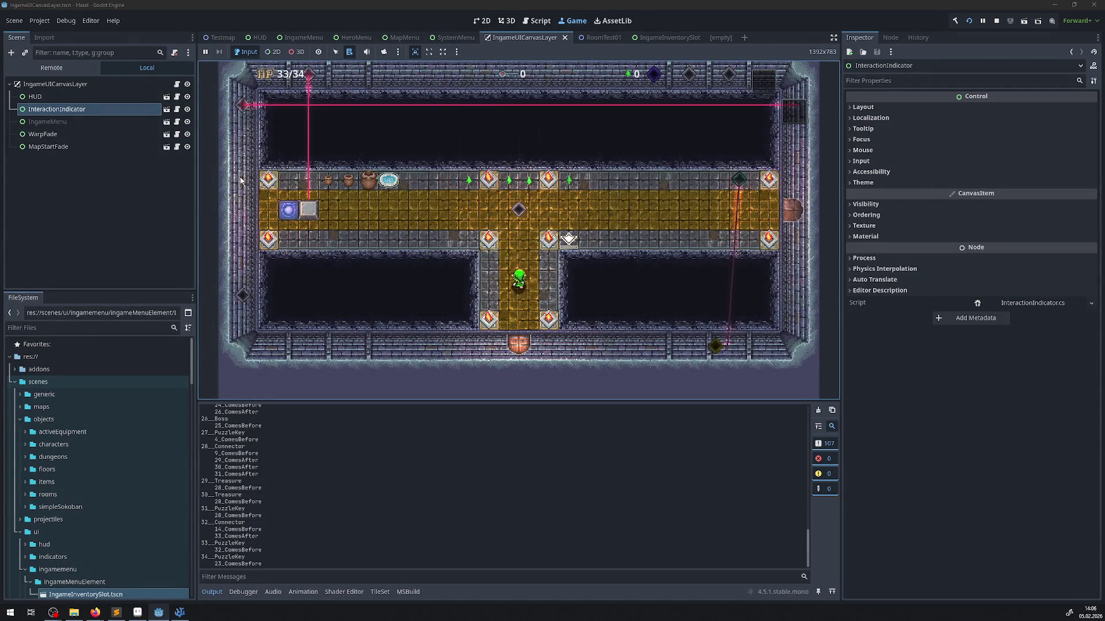
- Walk the hero left onto the blue warp orb, then down-right through the bottom doorway
key(Left)
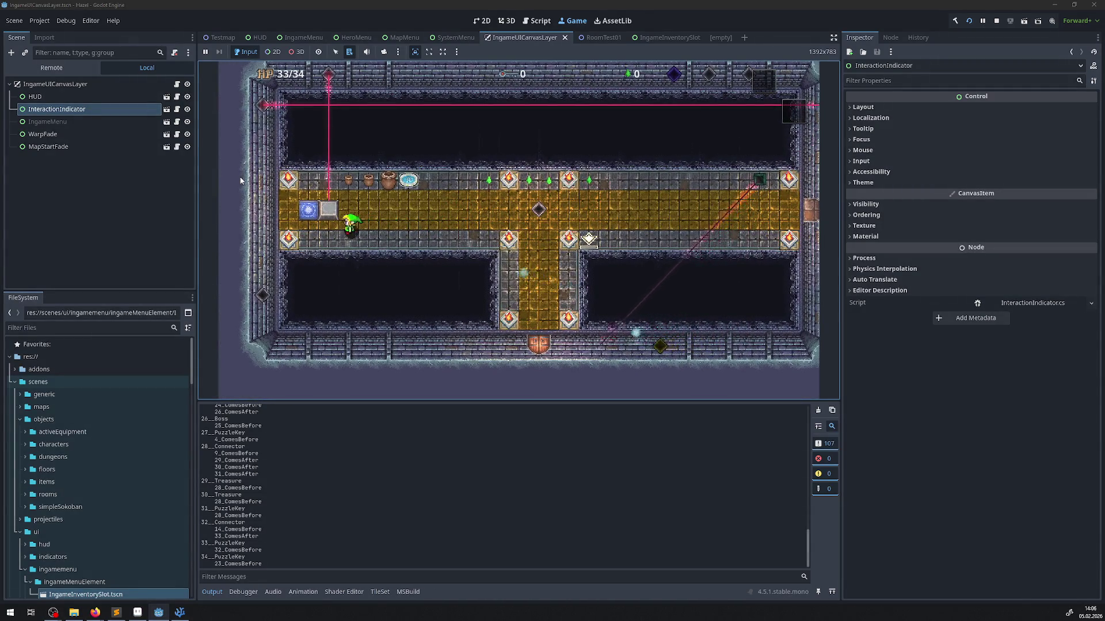
key(Left)
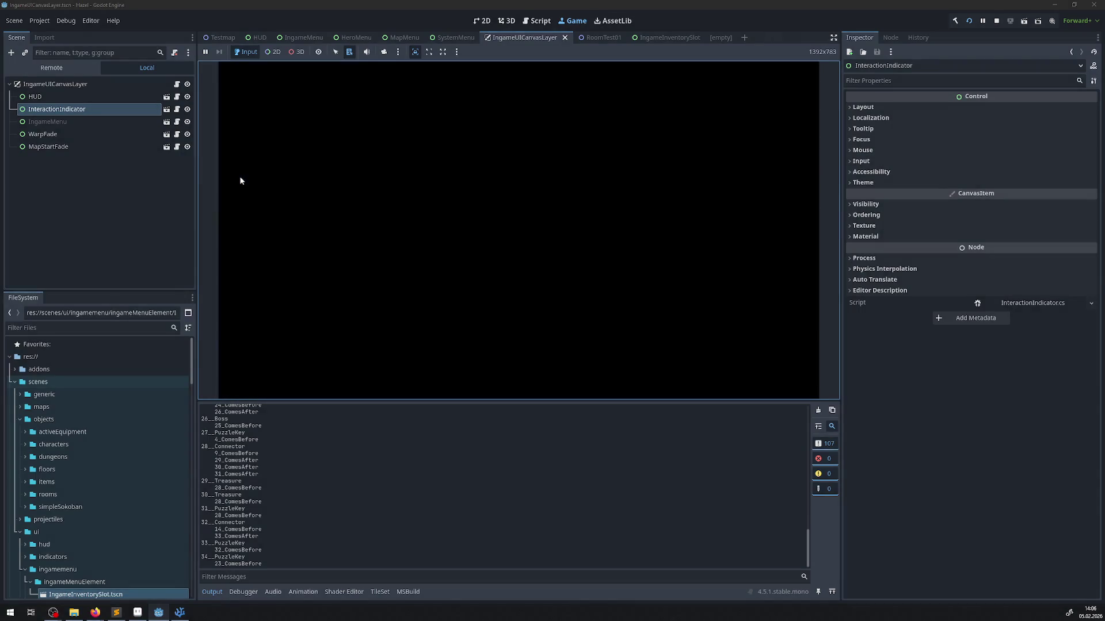
key(Right)
key(Down)
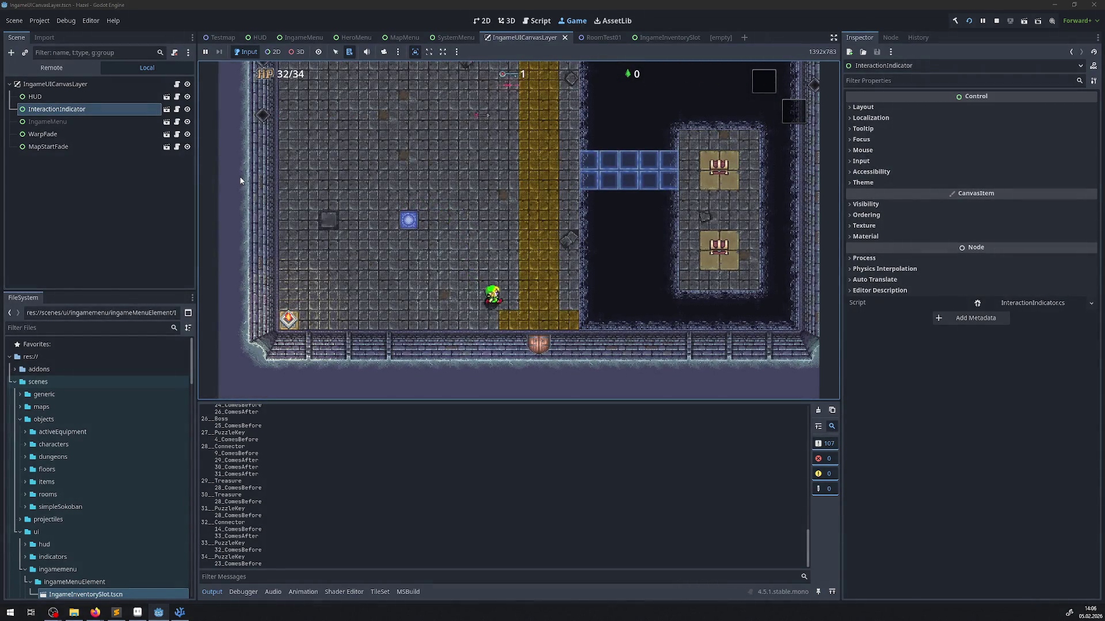
key(Down)
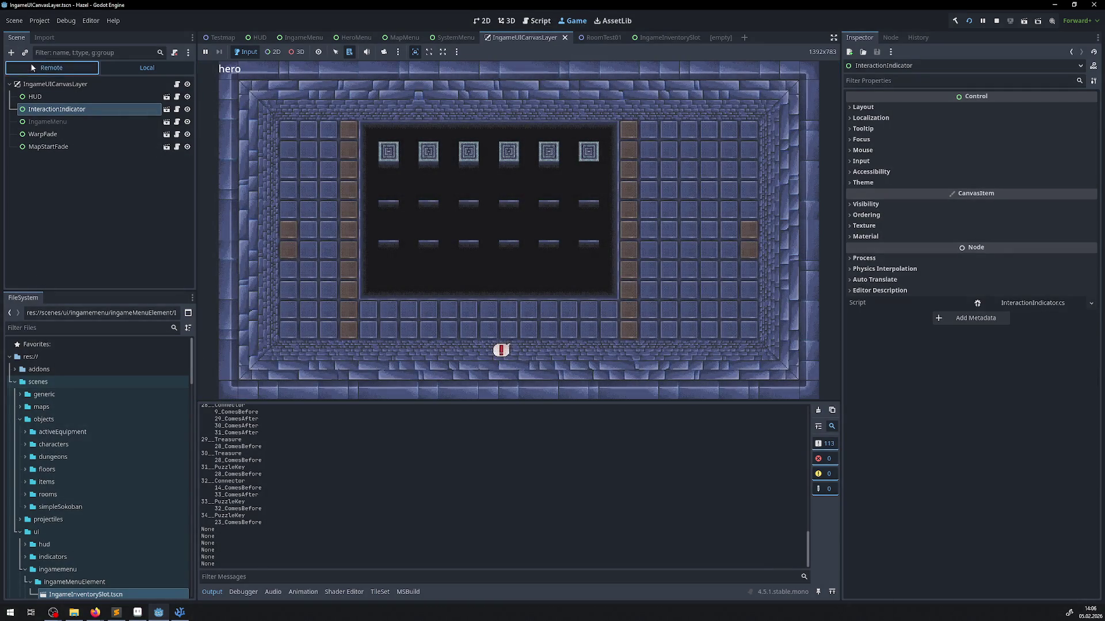
- In the Remote tree, select the live InteractionIndicator and drag its Z Index down to -1615
click(15, 67)
scroll(47, 111, up, 3)
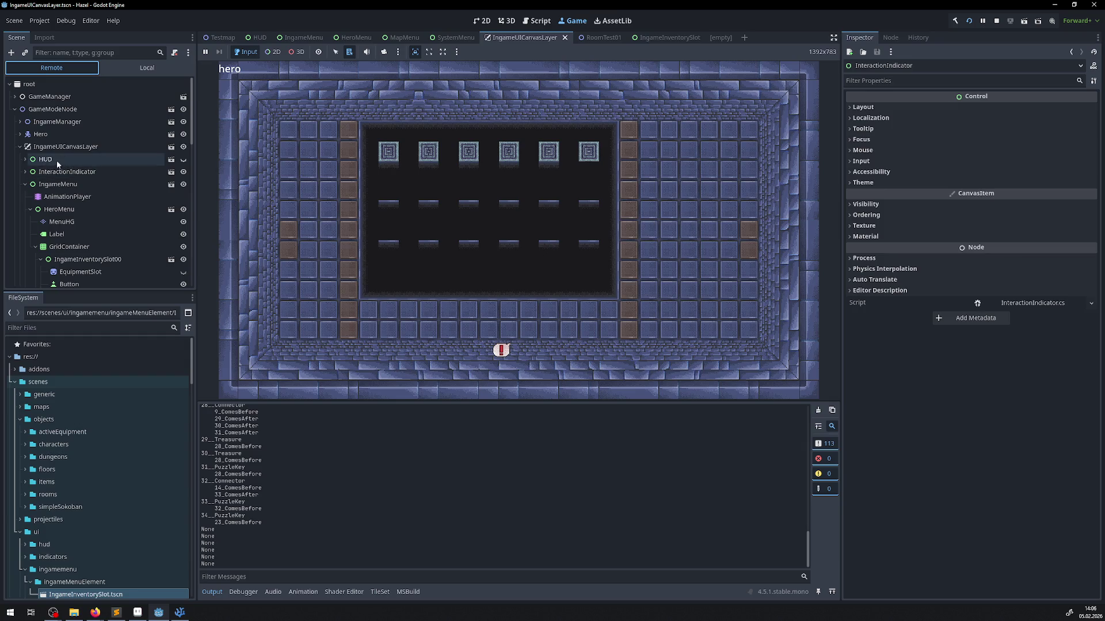
click(19, 147)
click(20, 147)
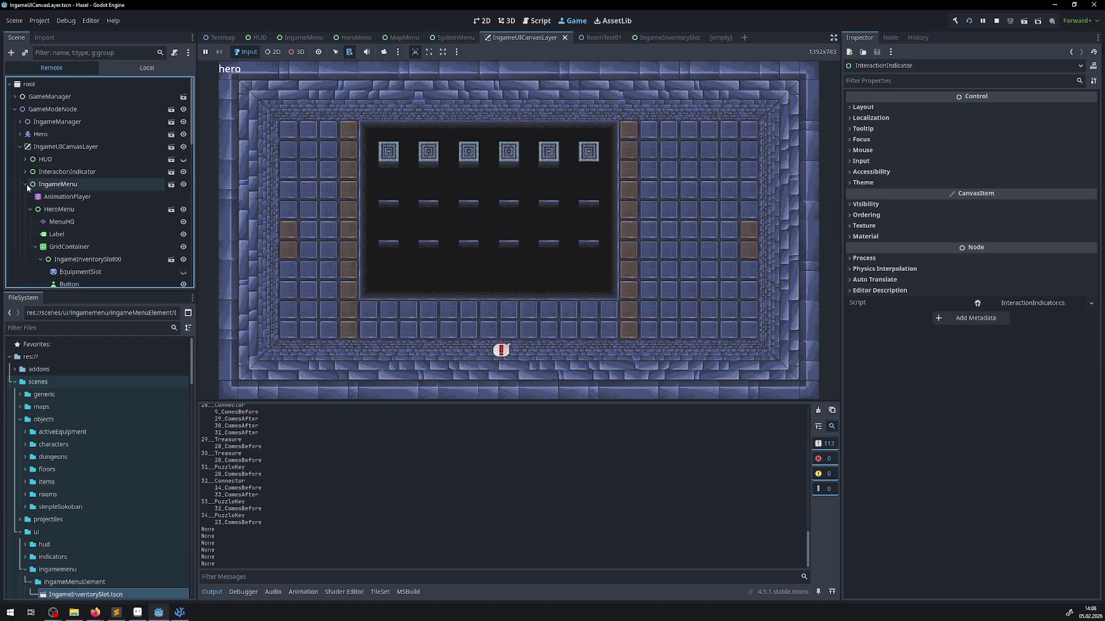
click(58, 171)
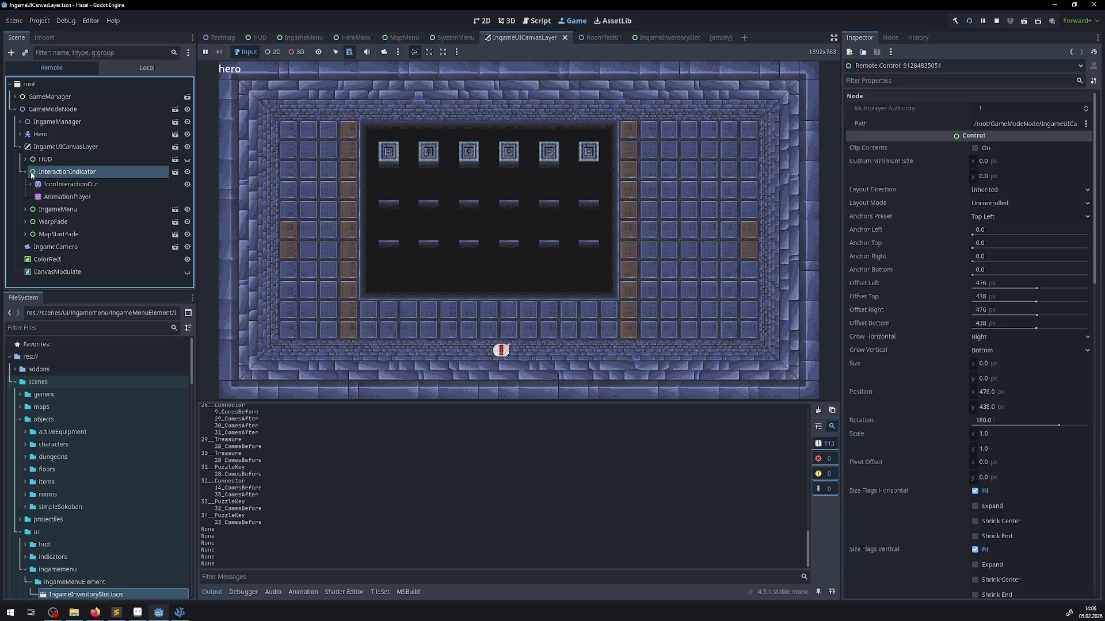
click(25, 171)
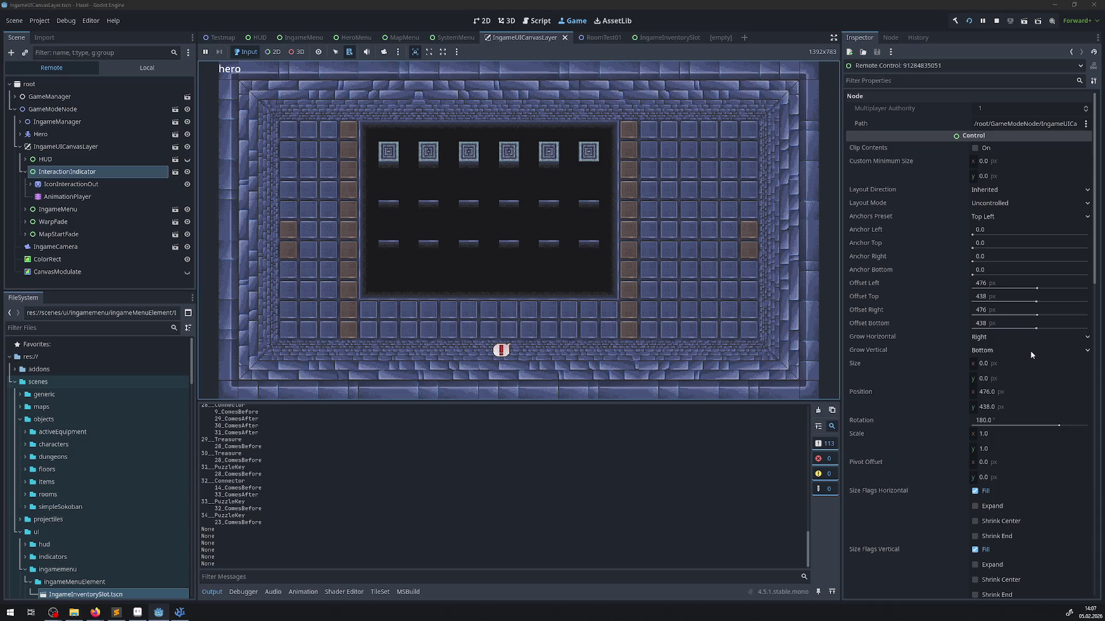
scroll(907, 305, down, 10)
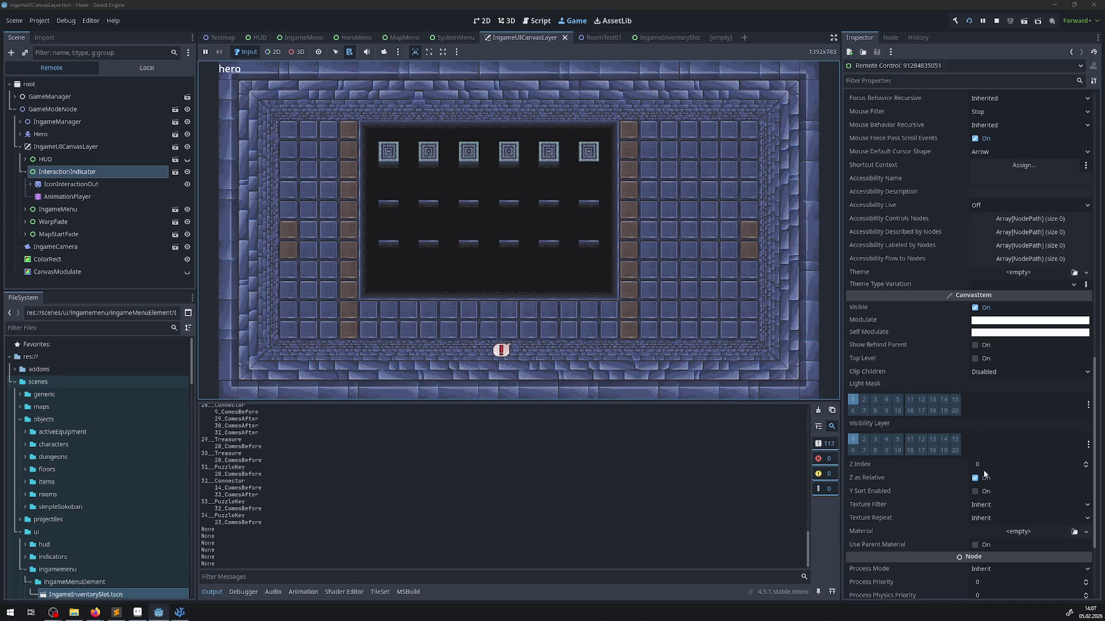
drag(984, 471, 909, 471)
- Enter live Z Index values of 0 and then -1 in the Inspector
click(988, 467)
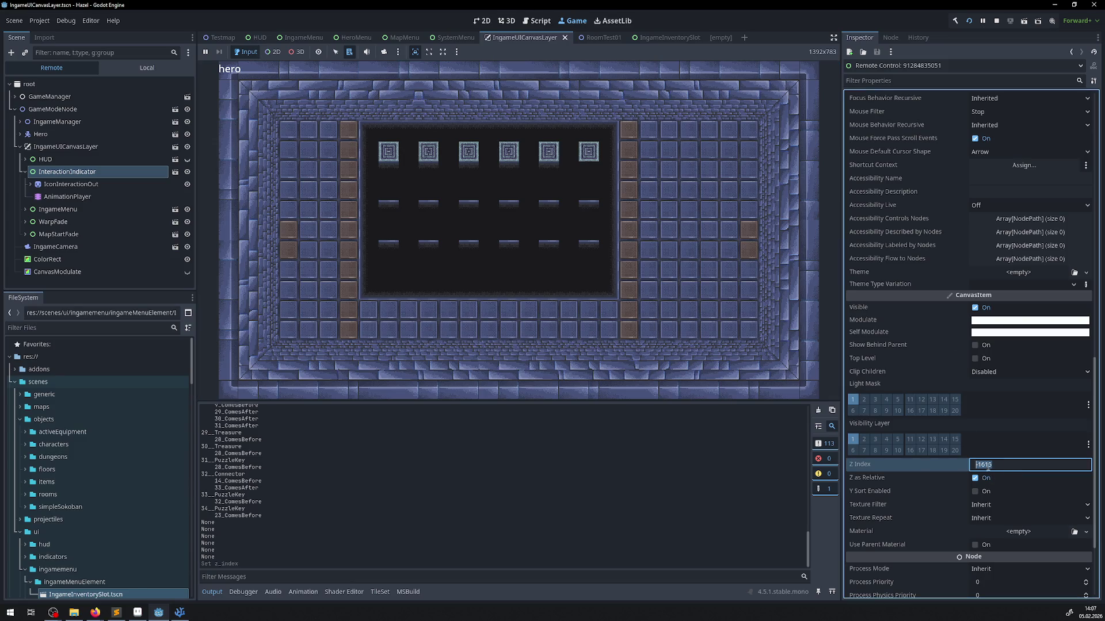
text(0)
key(Return)
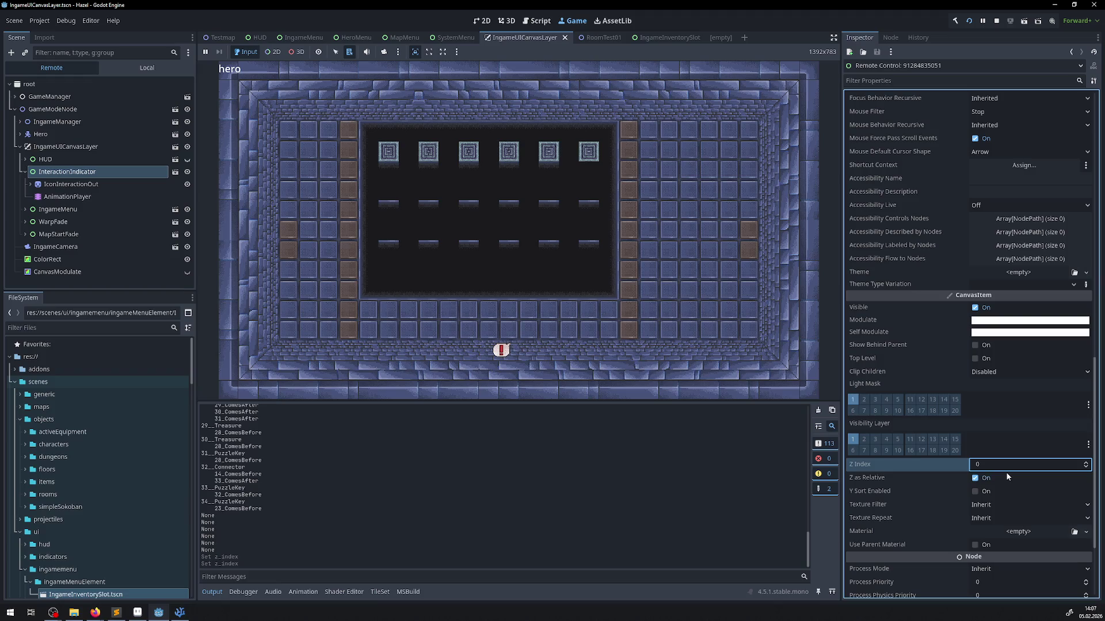
key(Return)
click(1020, 467)
text(-1)
key(Return)
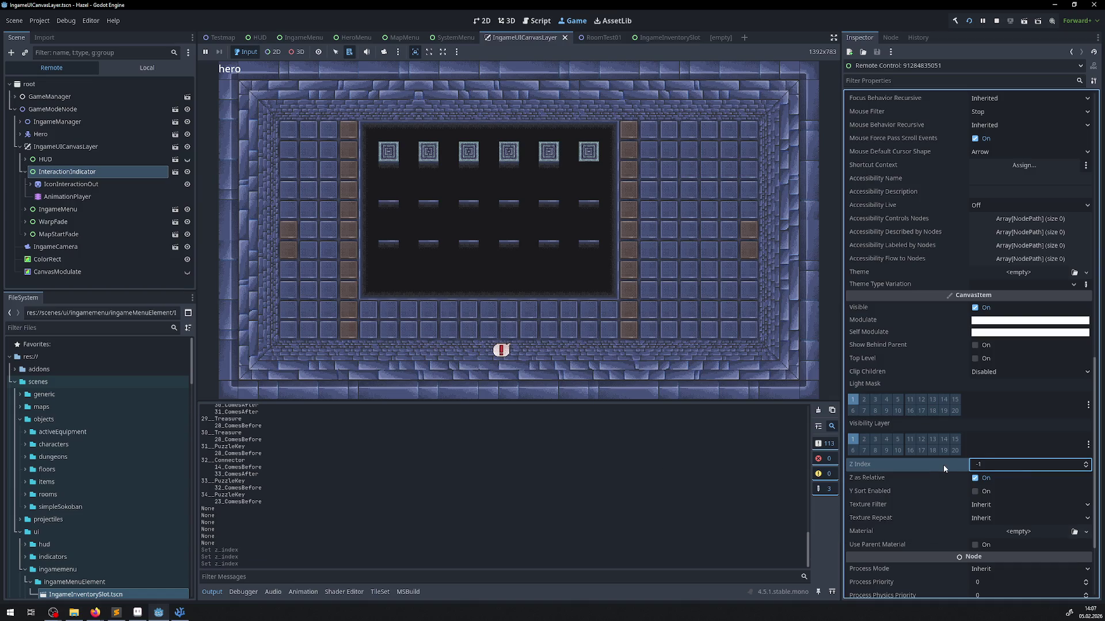
- Re-enter a Z Index of -1, then try -22
click(989, 462)
text(1)
key(Return)
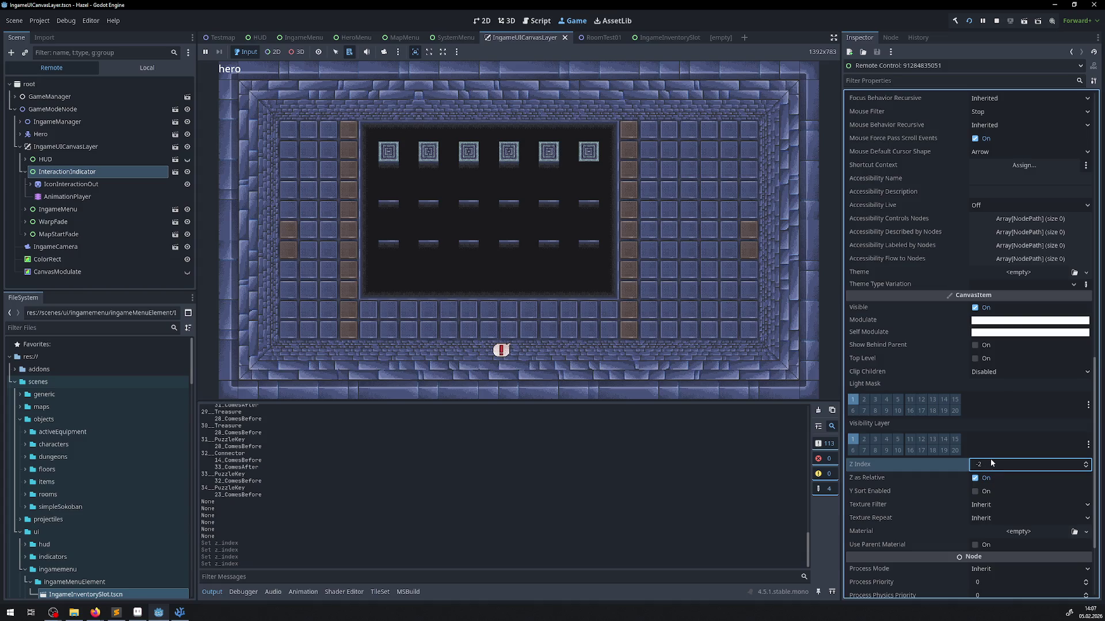
click(998, 464)
text(-22)
key(Return)
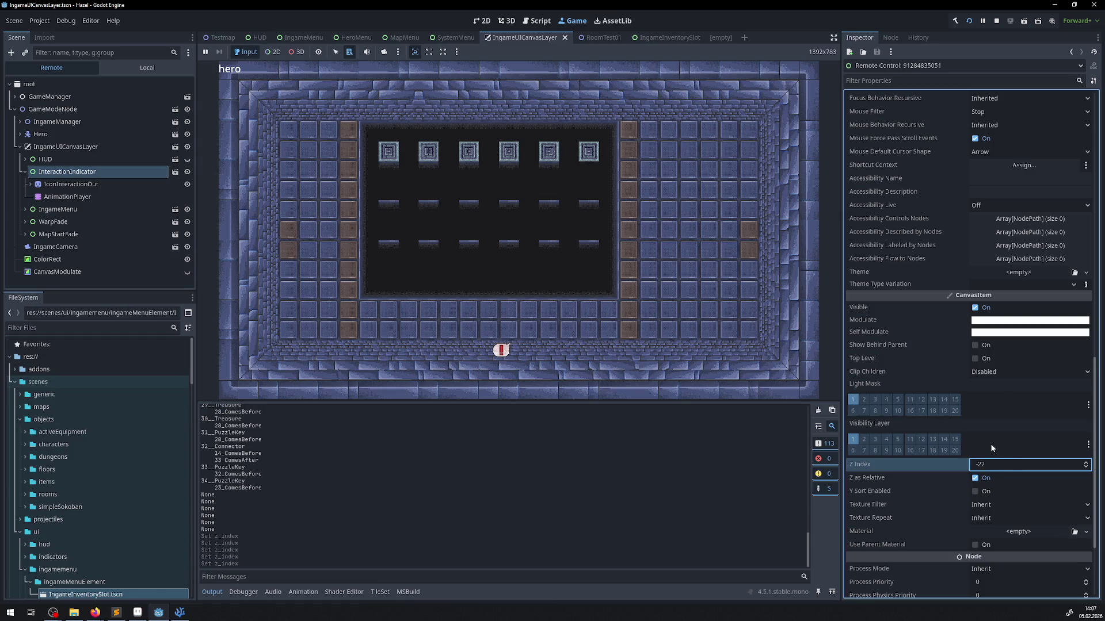
key(Return)
- Set the Z Index to -1000, then toggle the in-game menu to check the indicator
click(765, 505)
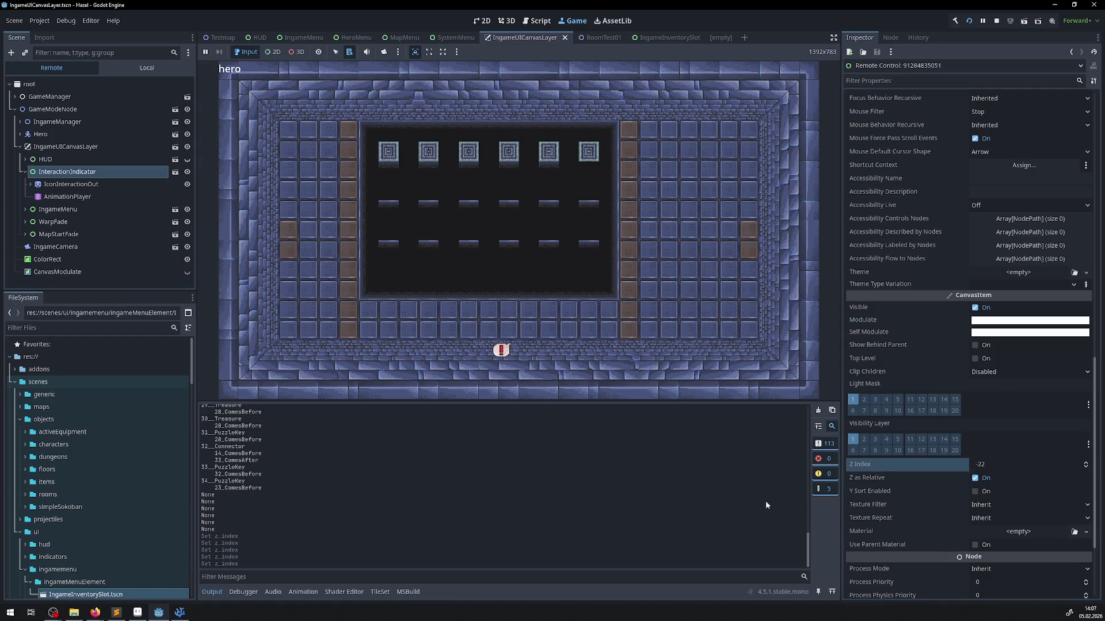
click(993, 464)
text(-)
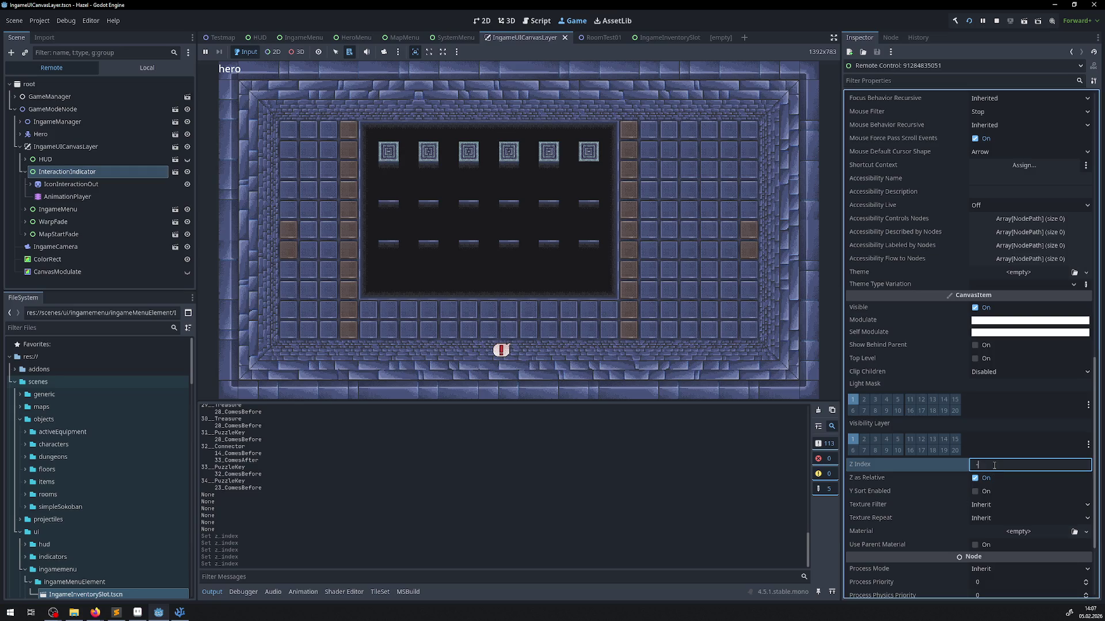
text(1000)
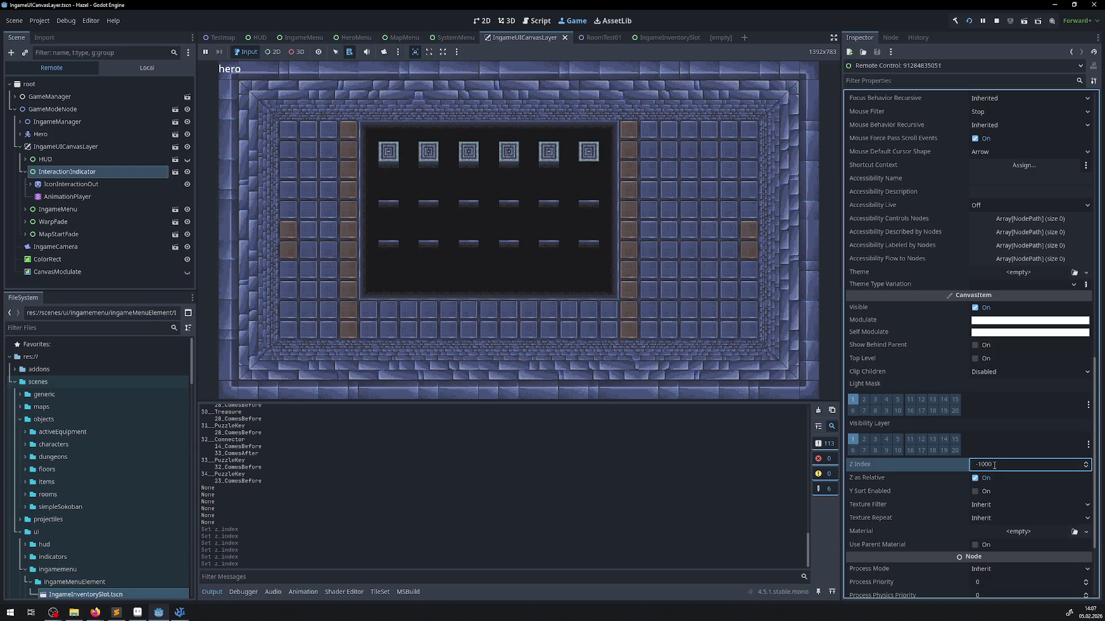
click(658, 483)
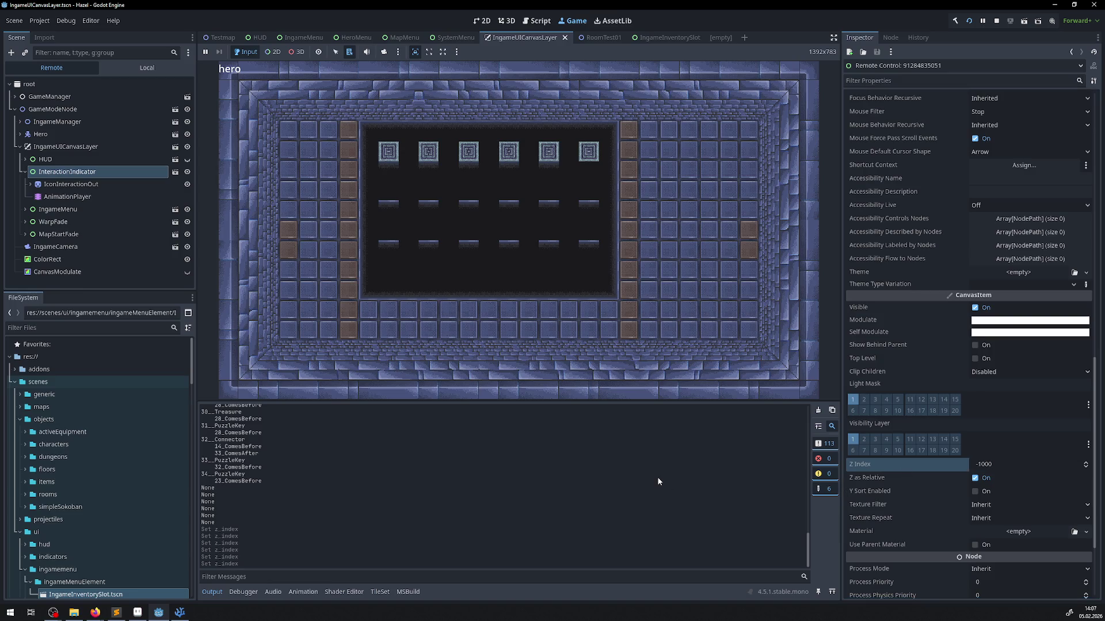
click(1010, 463)
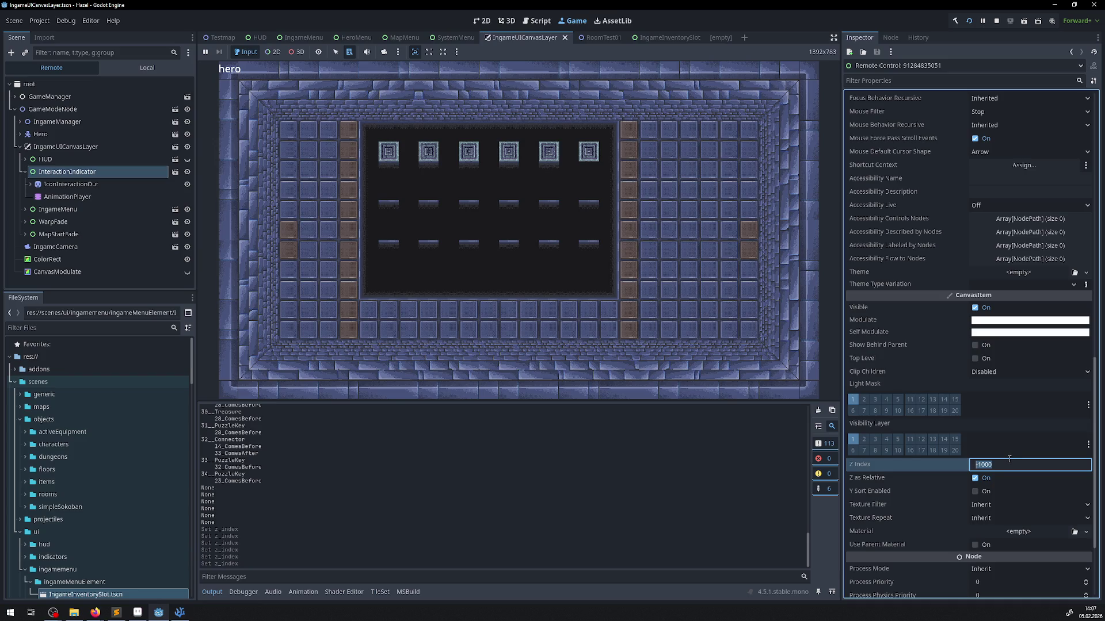
click(609, 325)
key(Escape)
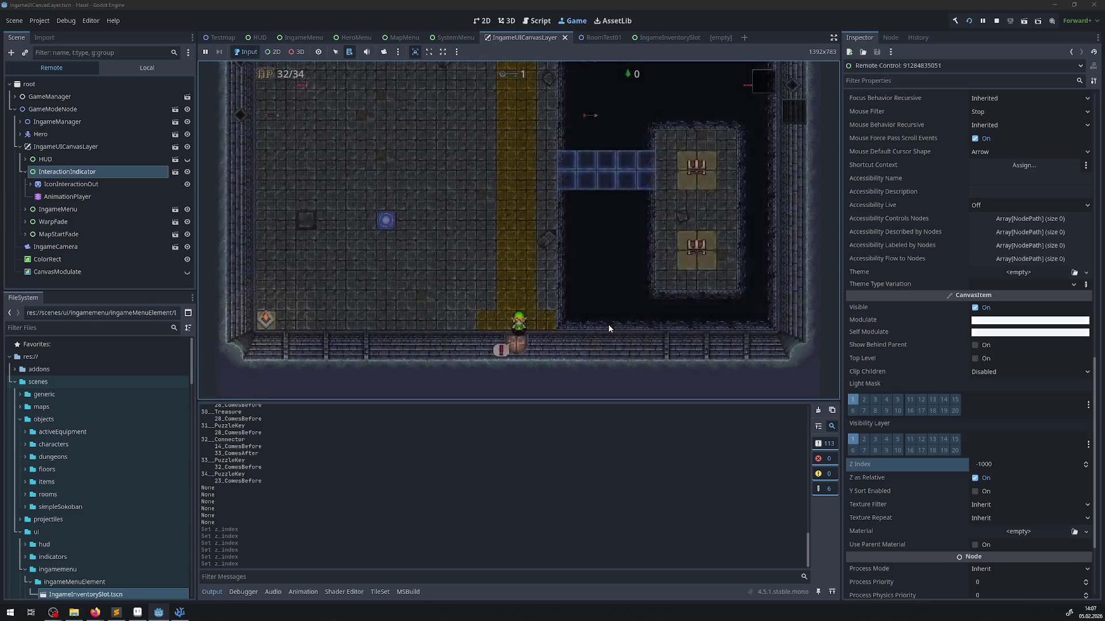
key(Down)
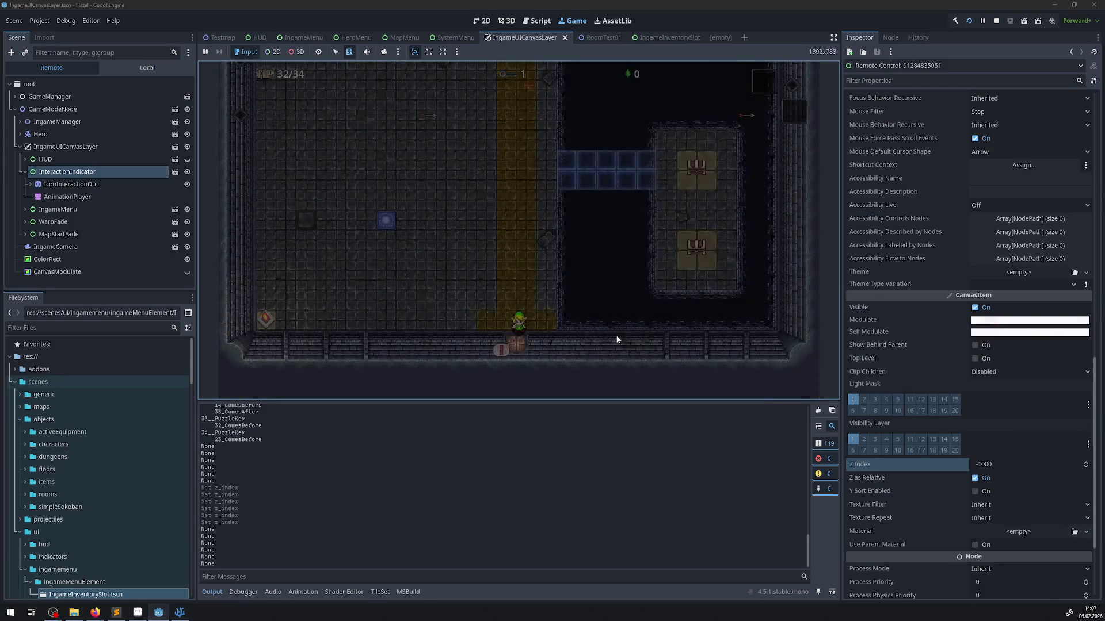
- Try a Z Index of -900 and open the hero inventory menu in game
click(1002, 464)
text(-900)
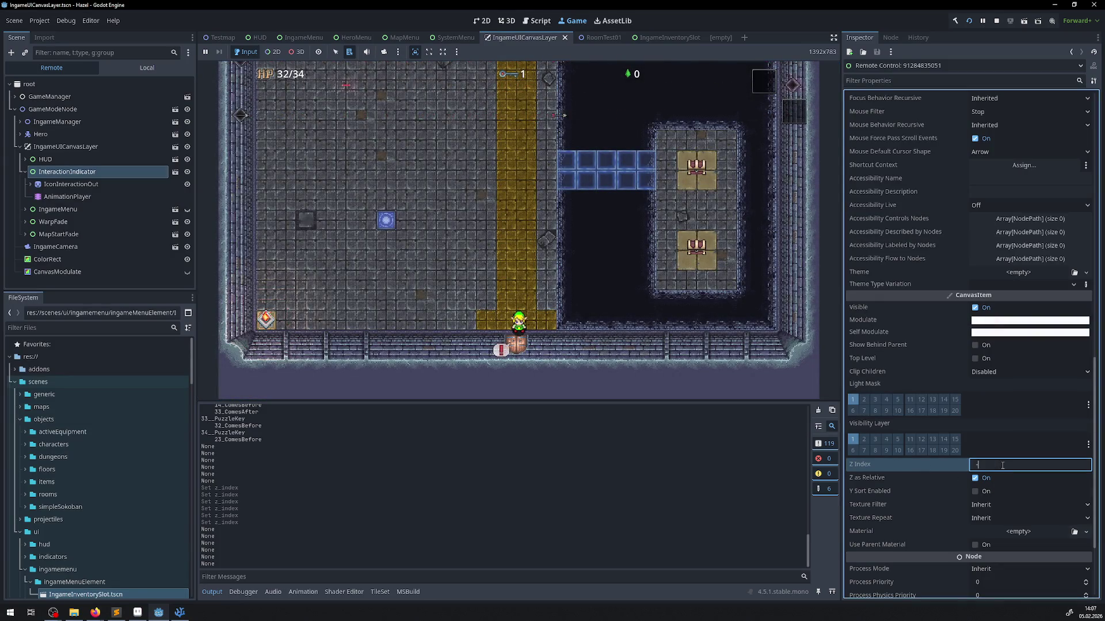
key(Return)
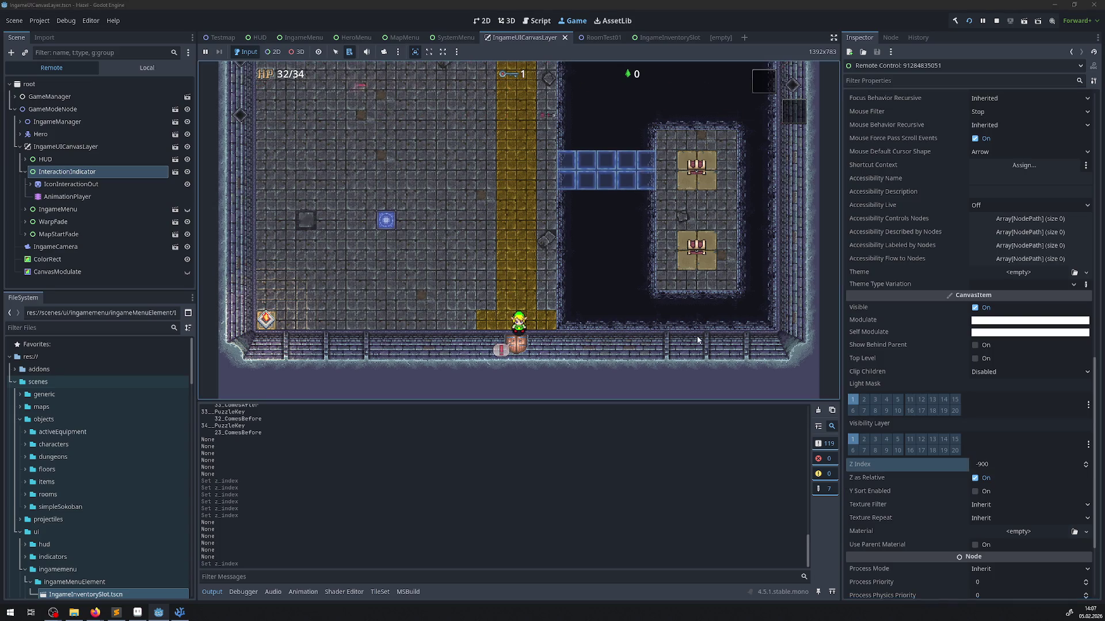
click(695, 334)
key(Down)
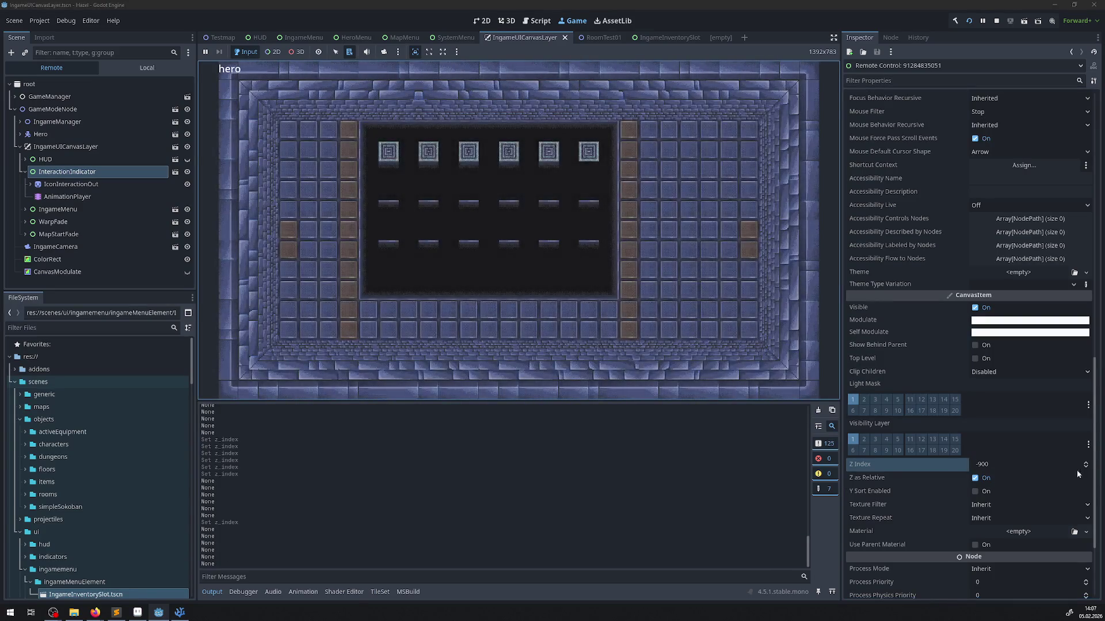
- Try Z Index values of -500 and then -102
click(1019, 465)
text(-5)
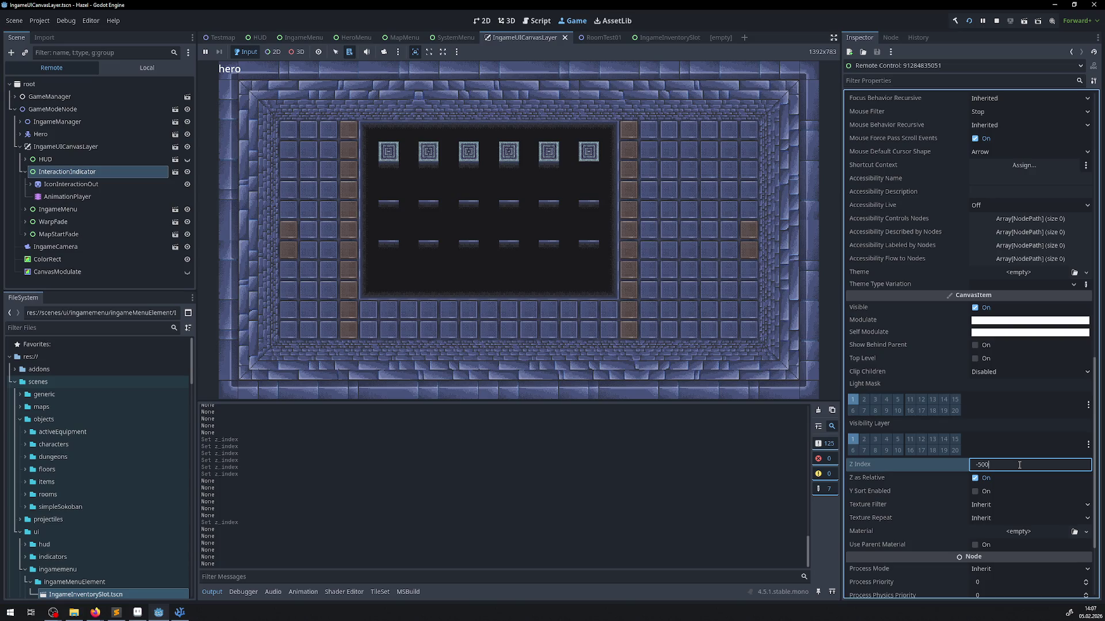
key(Return)
click(1019, 465)
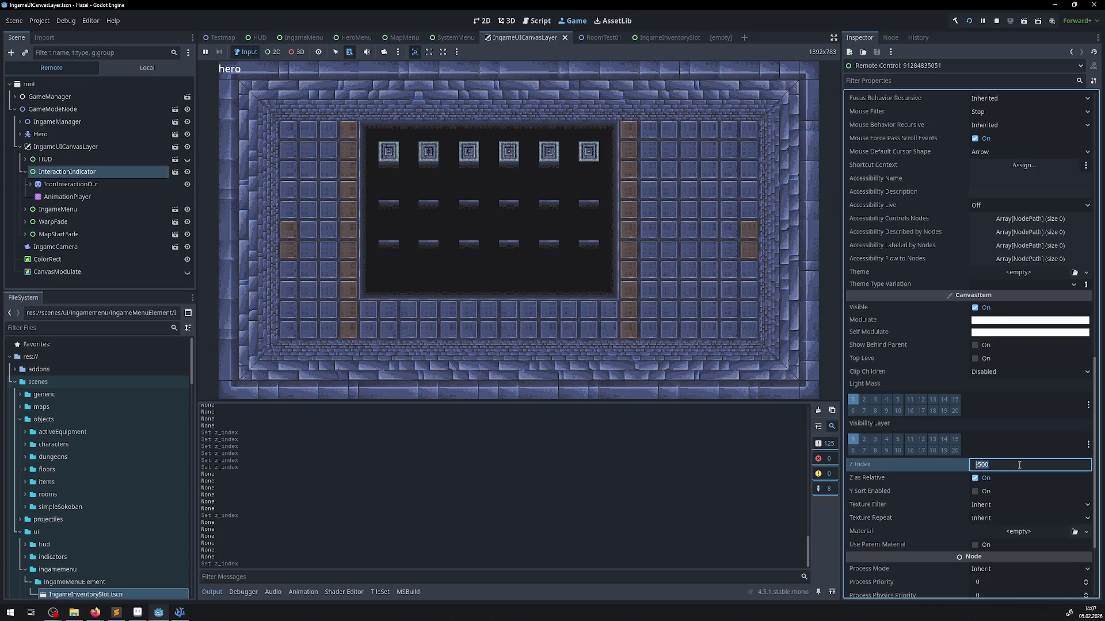
text(-102)
key(Return)
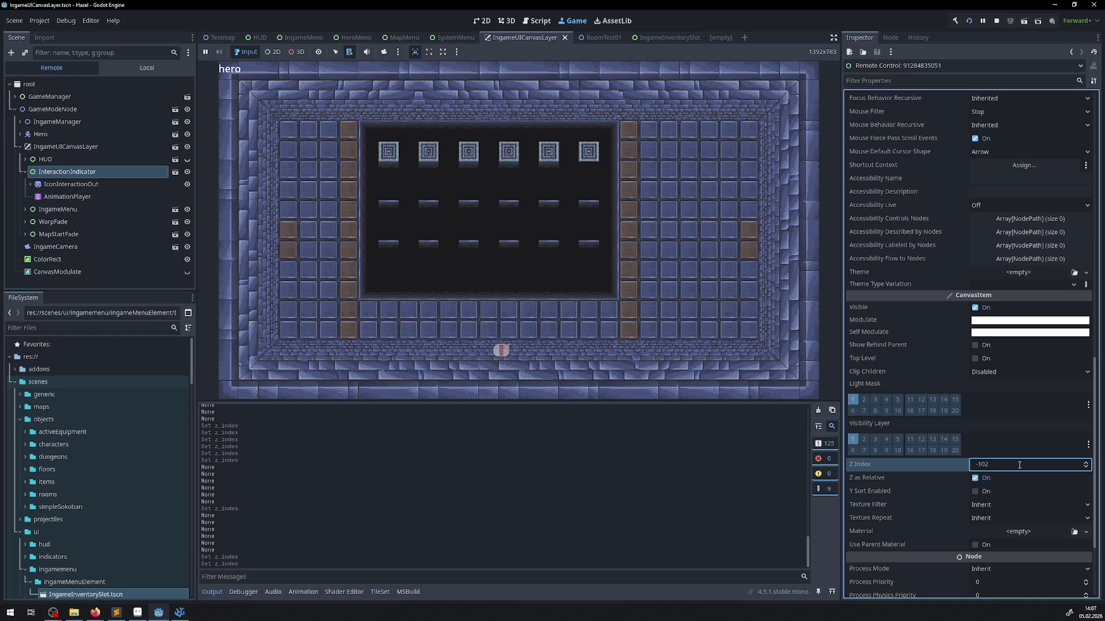
- Set the Z Index to -200, retyping -200 to confirm it
click(1019, 465)
text(00)
key(Return)
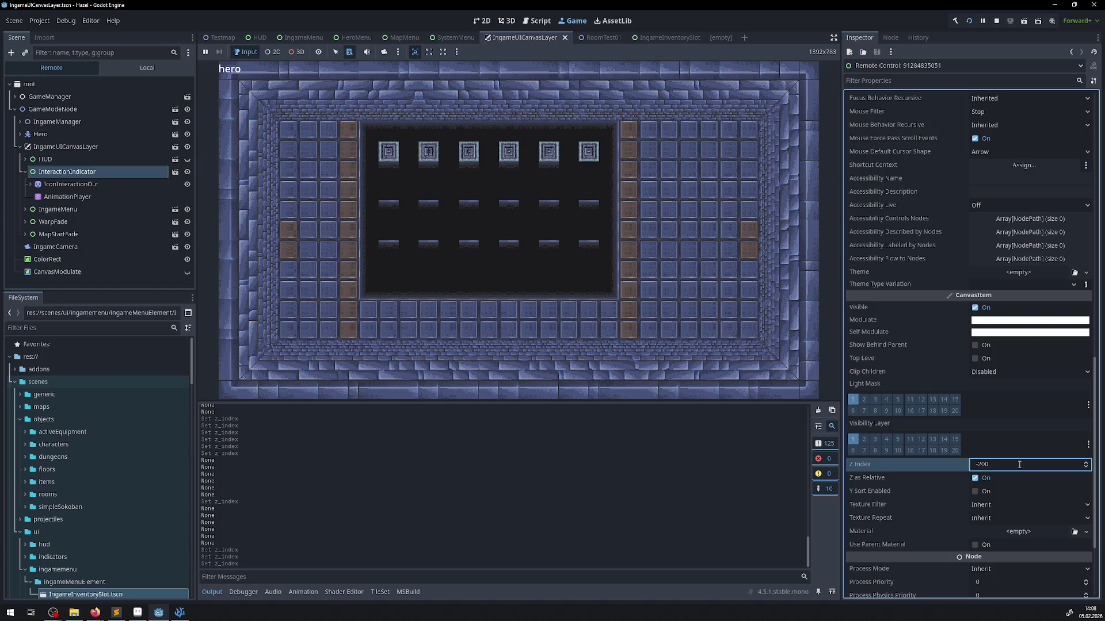
click(1019, 465)
text(-200)
key(Return)
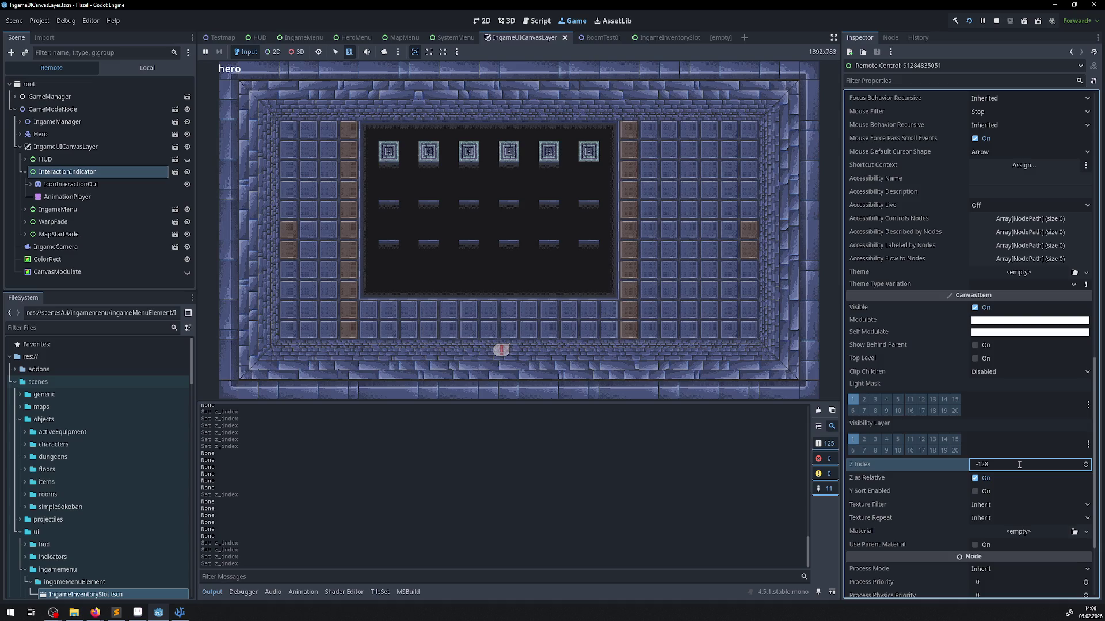
click(1015, 465)
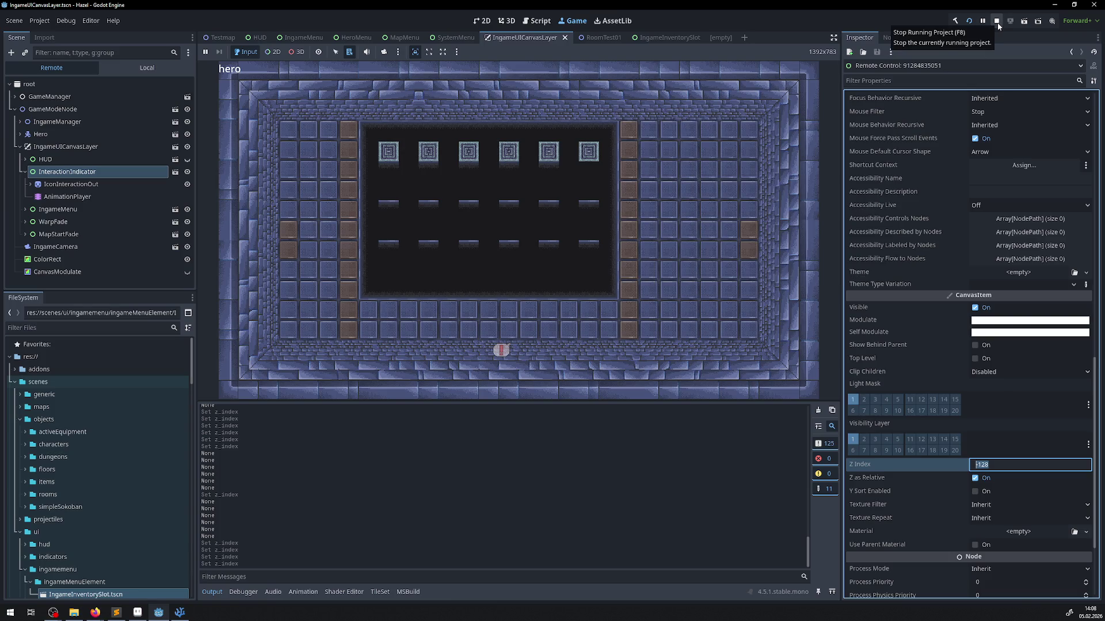
- Toggle the inventory menu and set the live Z Index to -256
click(637, 204)
key(Escape)
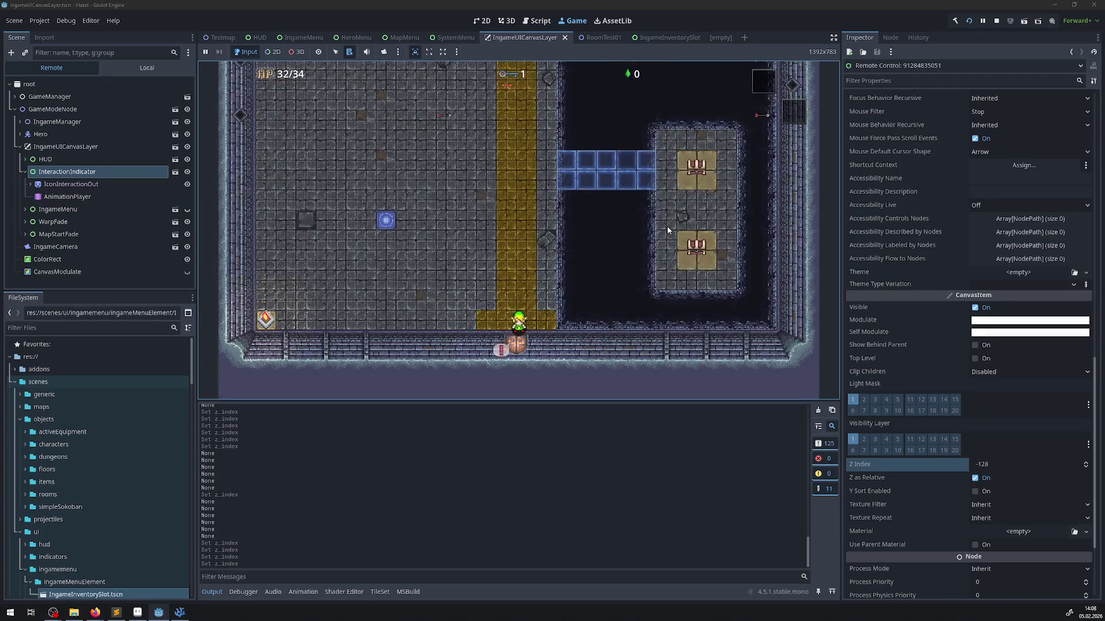
key(Escape)
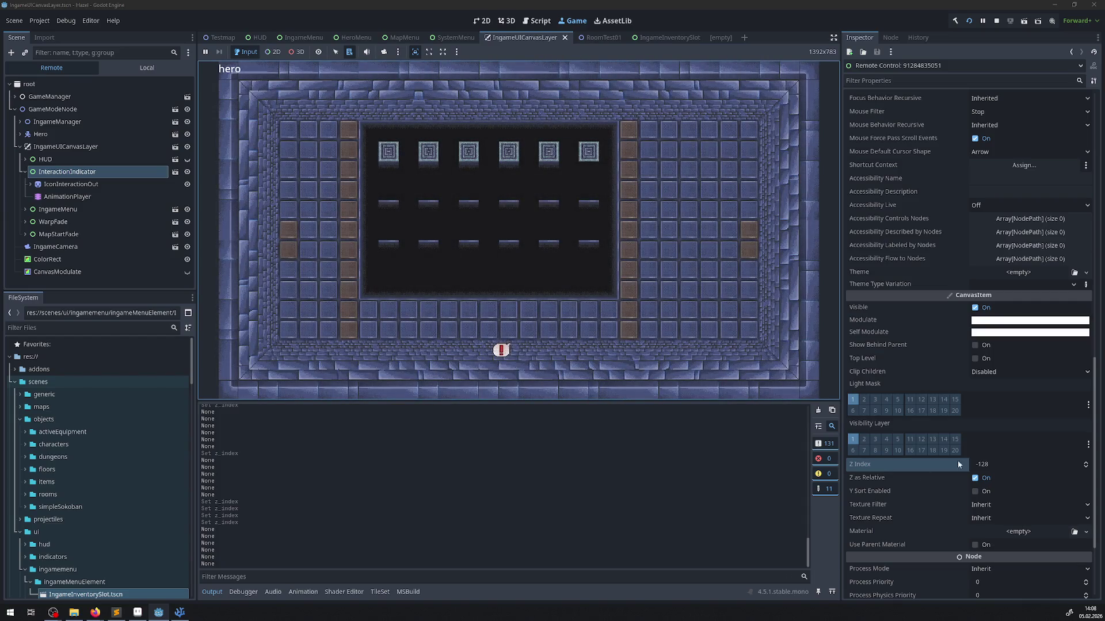
click(984, 462)
text(-256)
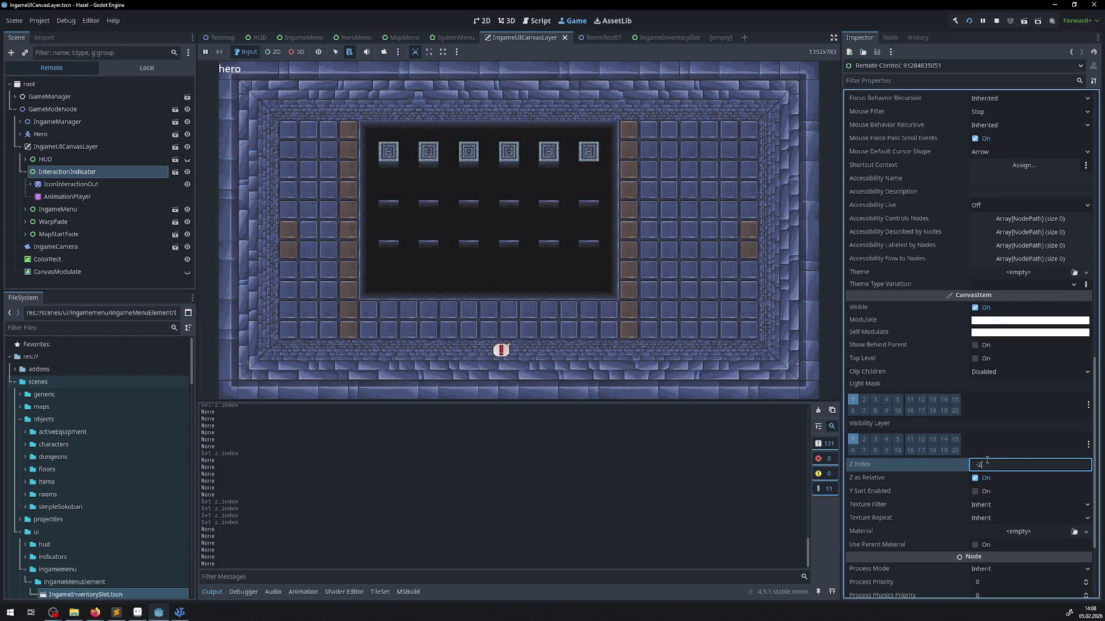
key(Return)
click(592, 326)
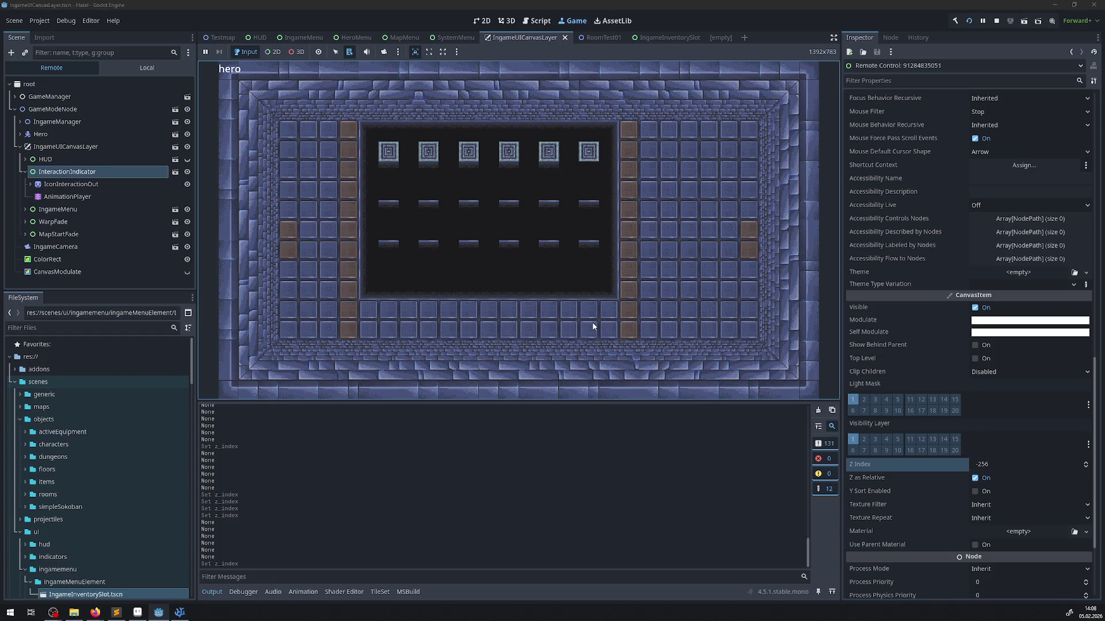
key(Escape)
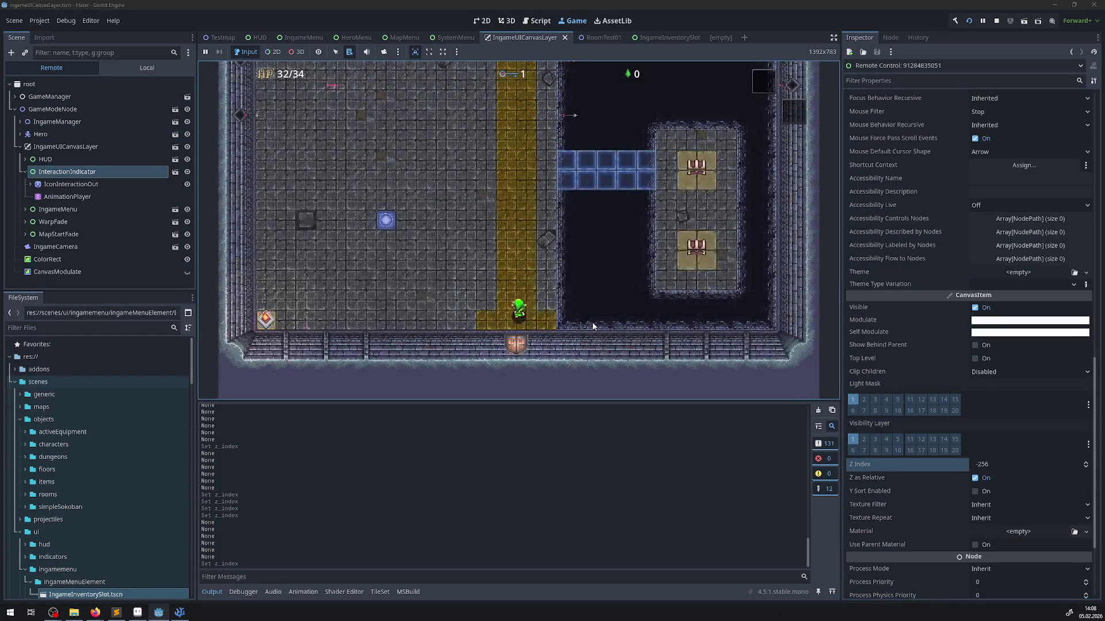
- Walk the hero over the bridge to the side-room chest, toggle the inventory, and stop the game
key(Up)
key(Down)
key(Up)
key(Up)
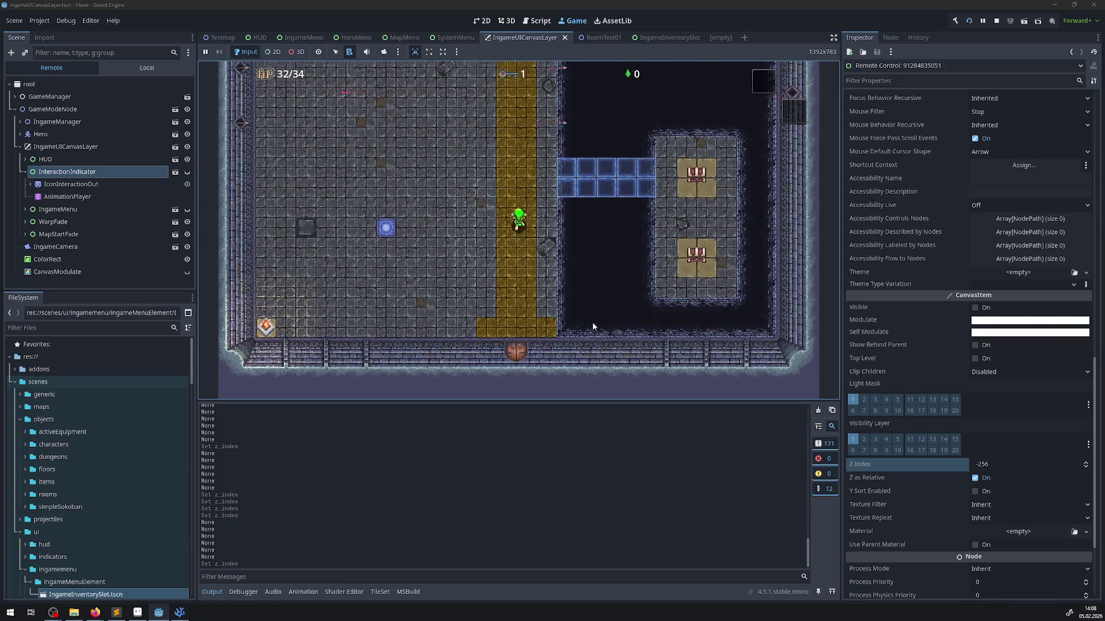
key(Right)
key(Right)
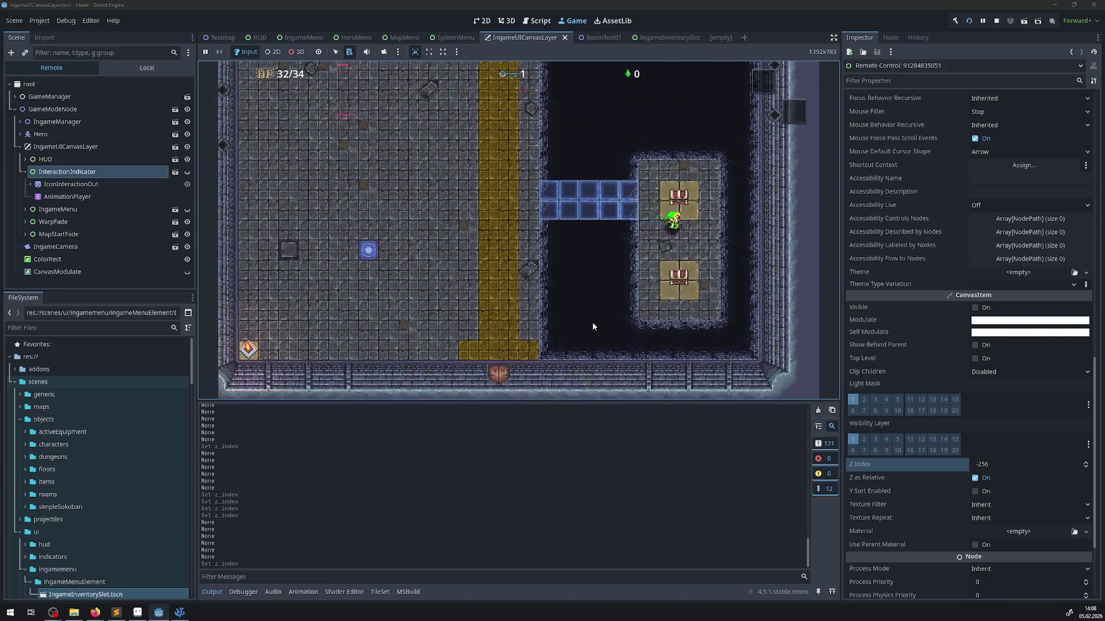
key(Down)
key(Down)
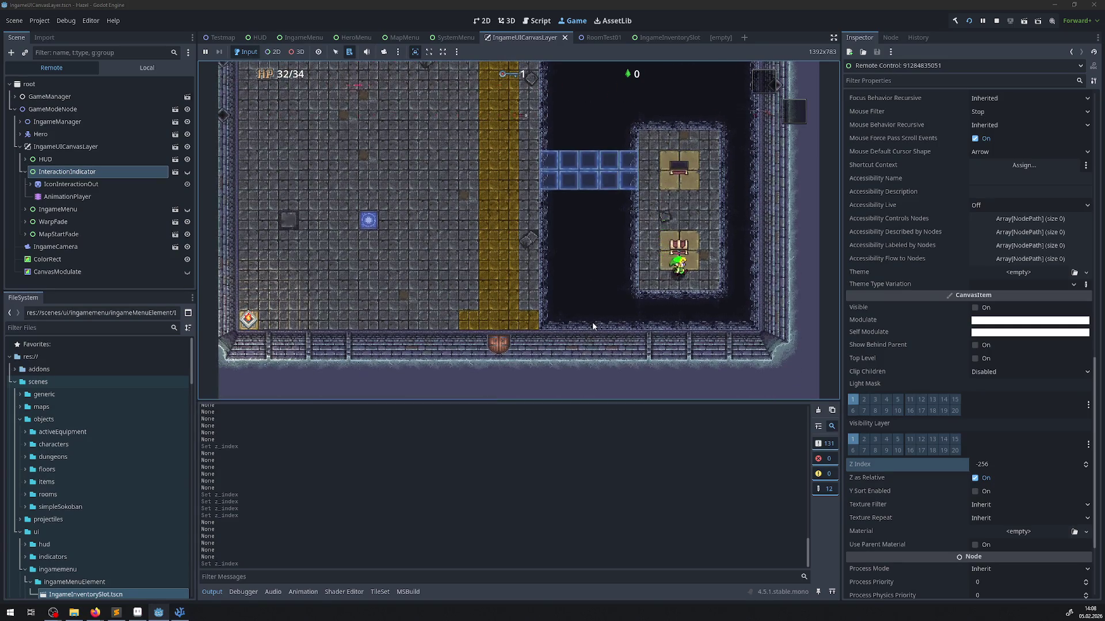
key(space)
key(Escape)
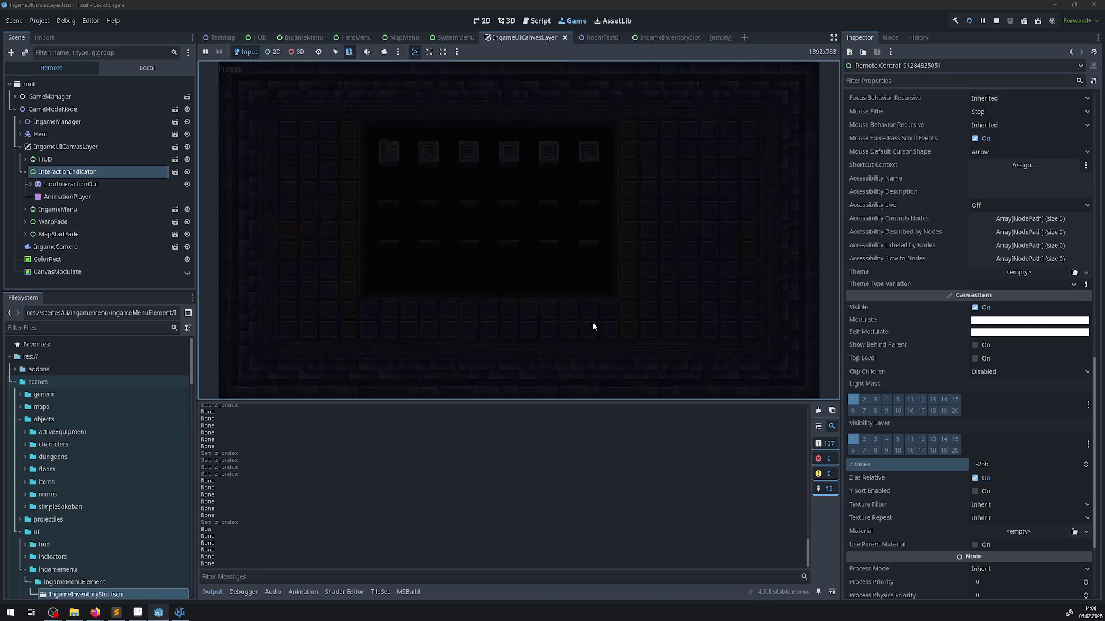
key(Escape)
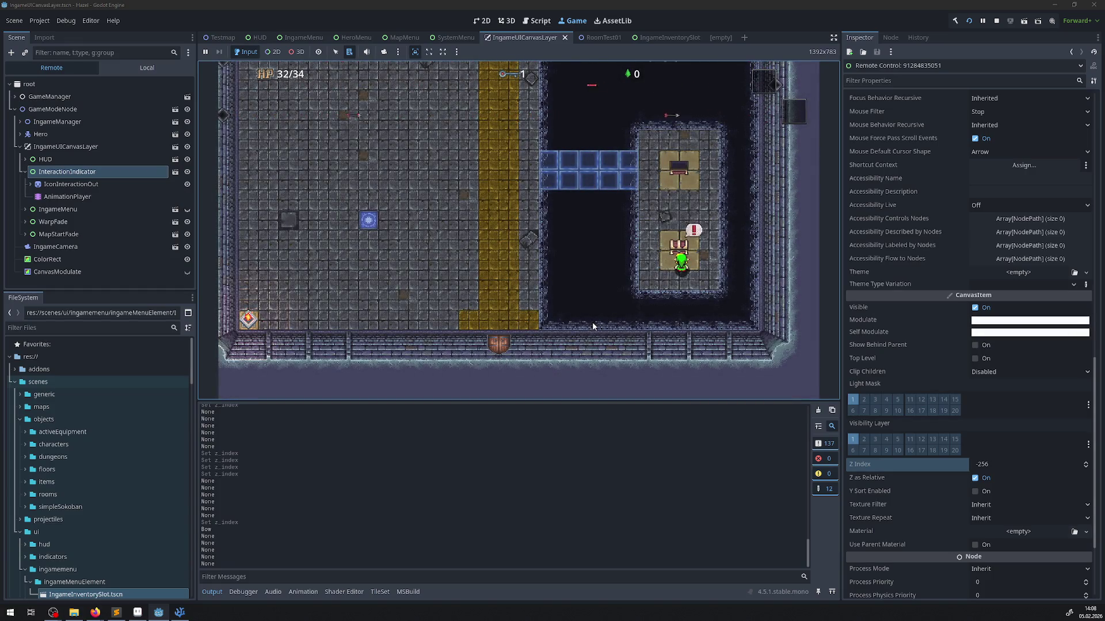
click(996, 20)
- Set InteractionIndicator's Ordering Z Index to -256 in the IngameUICanvasLayer scene
click(56, 96)
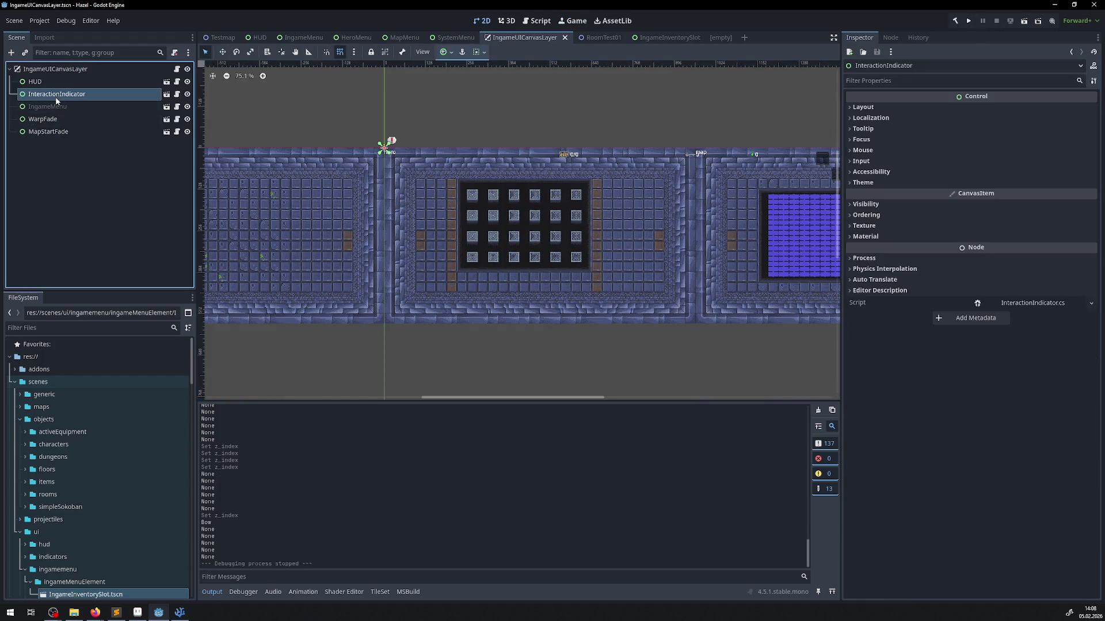
click(851, 214)
click(997, 230)
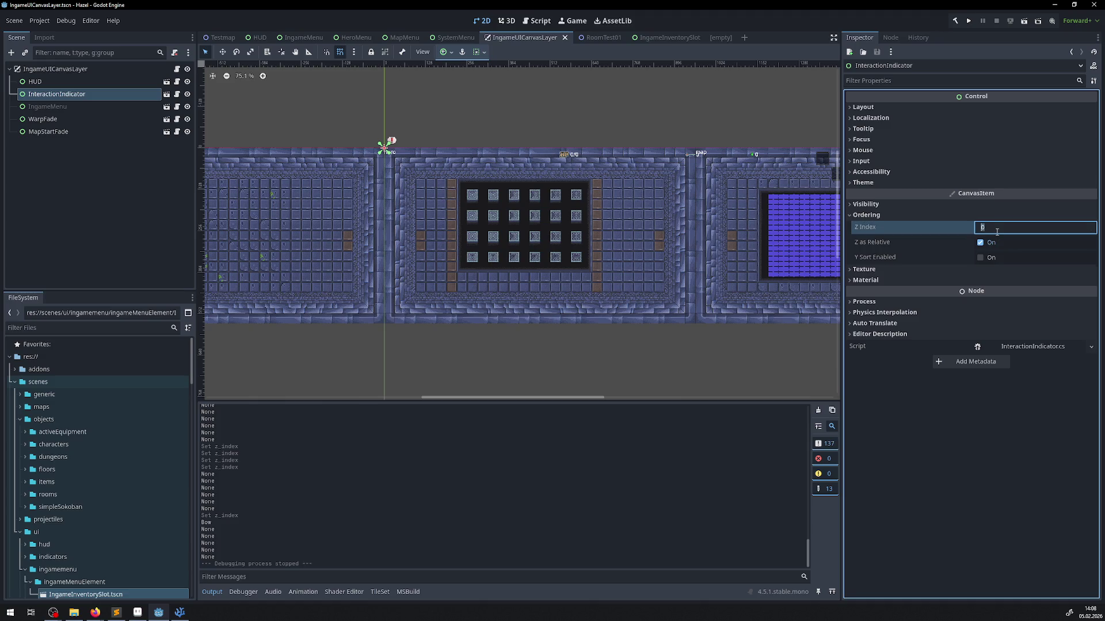
text(-256)
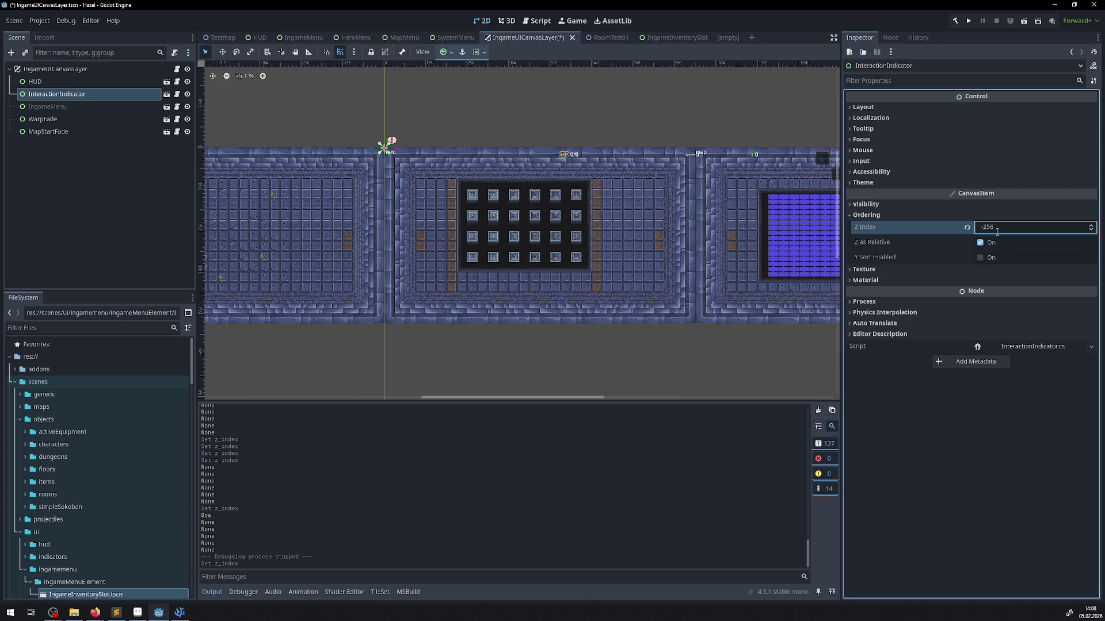
key(Return)
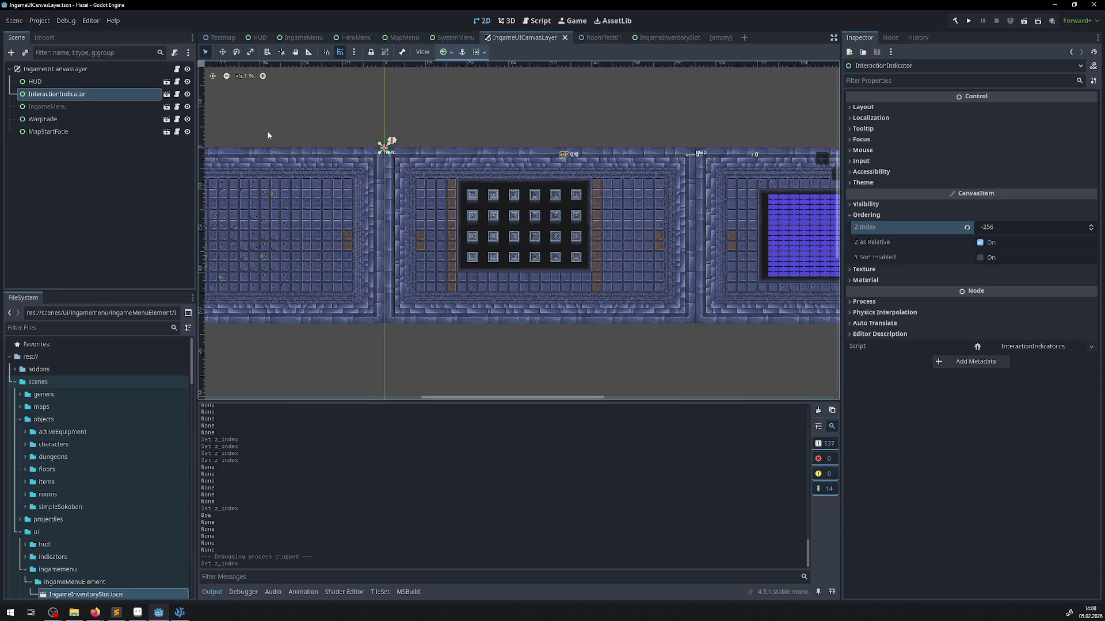
- Open the InteractionIndicator scene, set its root Z Index to -256, and save it
click(166, 94)
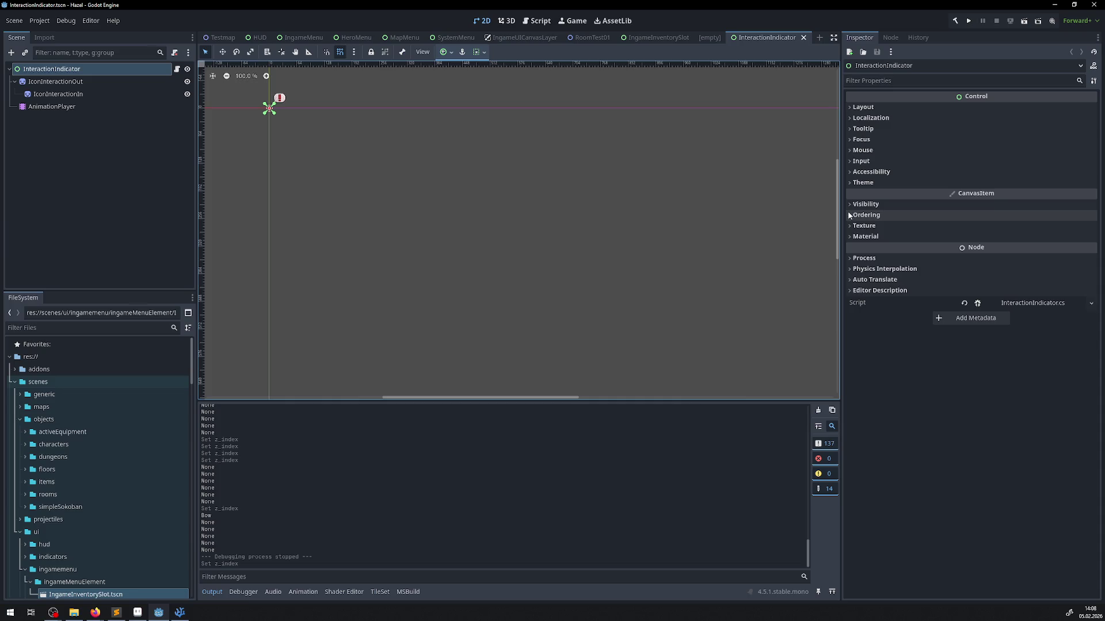
click(850, 214)
click(1007, 230)
text(-256)
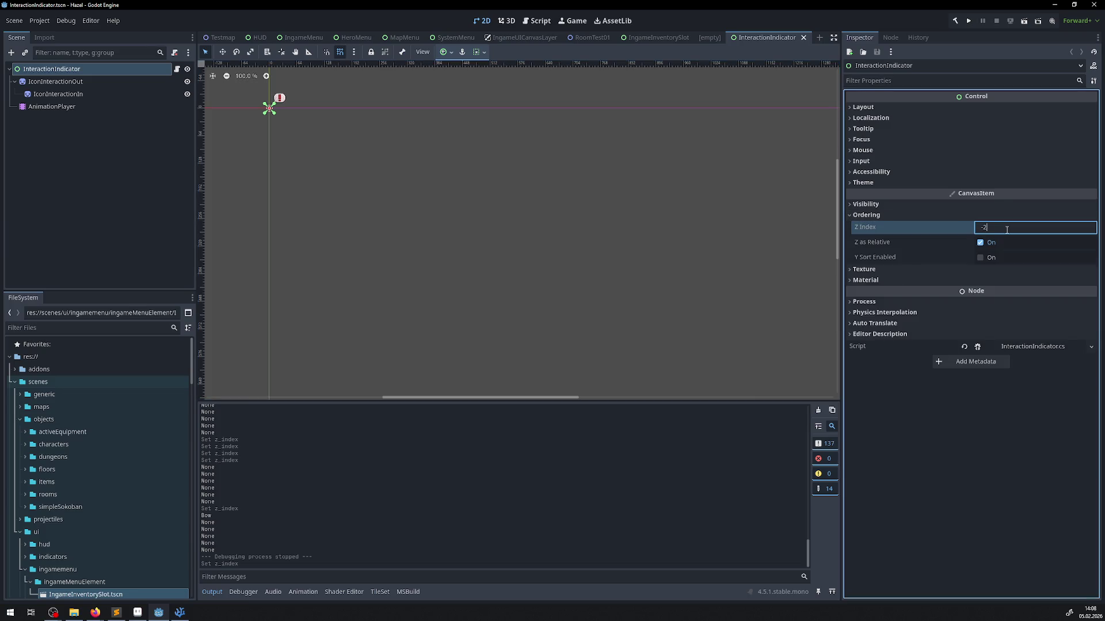
key(Return)
key(ctrl+s)
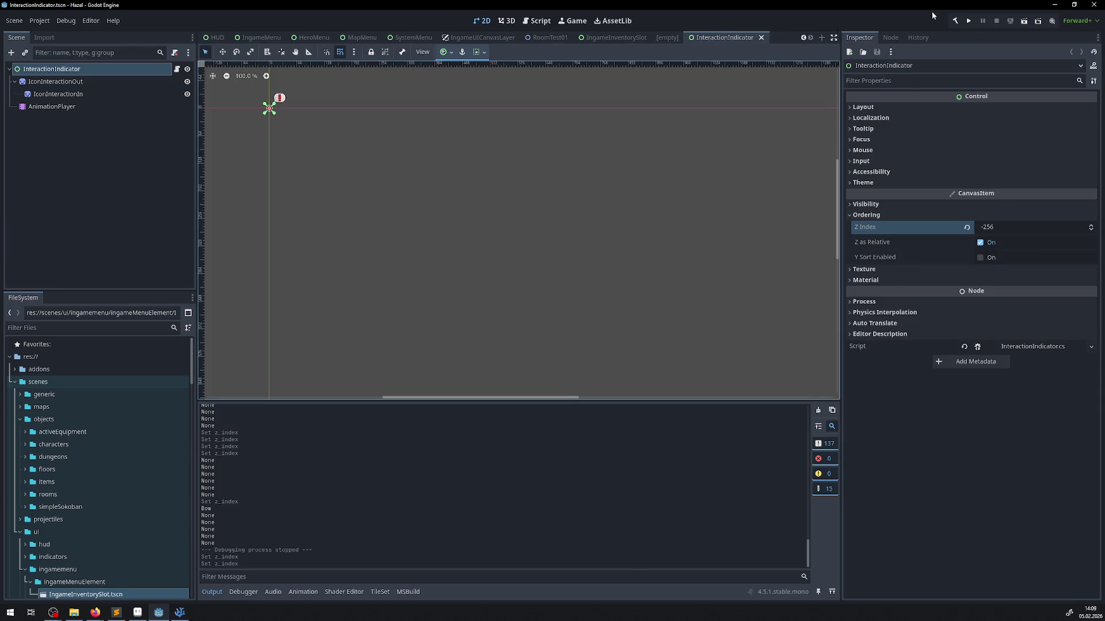
- In HeroMenu.cs, delete the two GD.Print debug lines
click(179, 612)
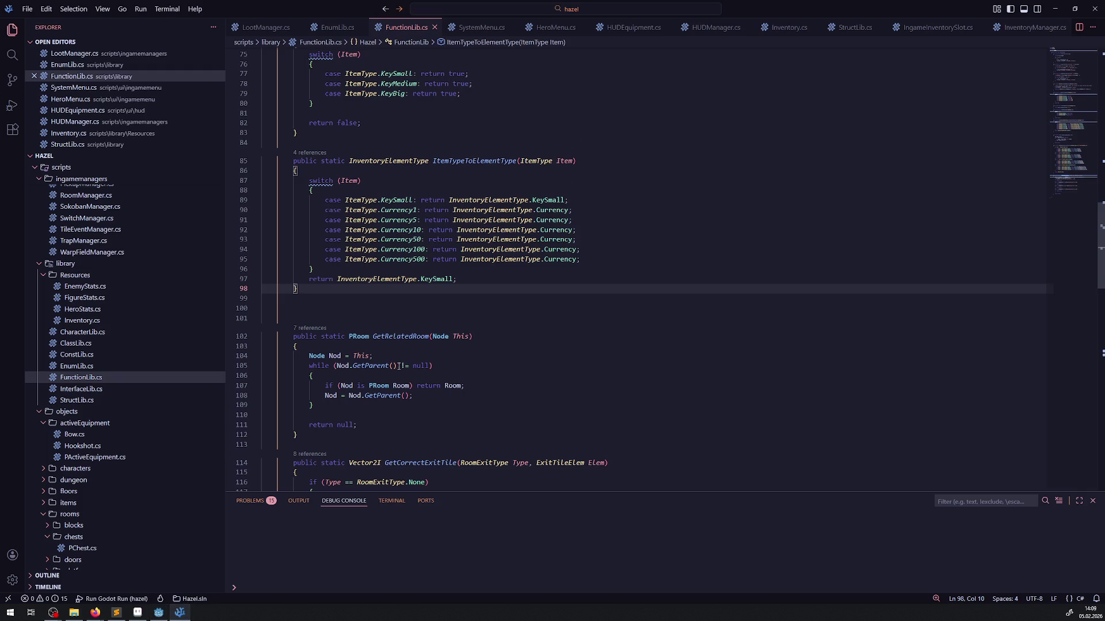
scroll(408, 363, down, 3)
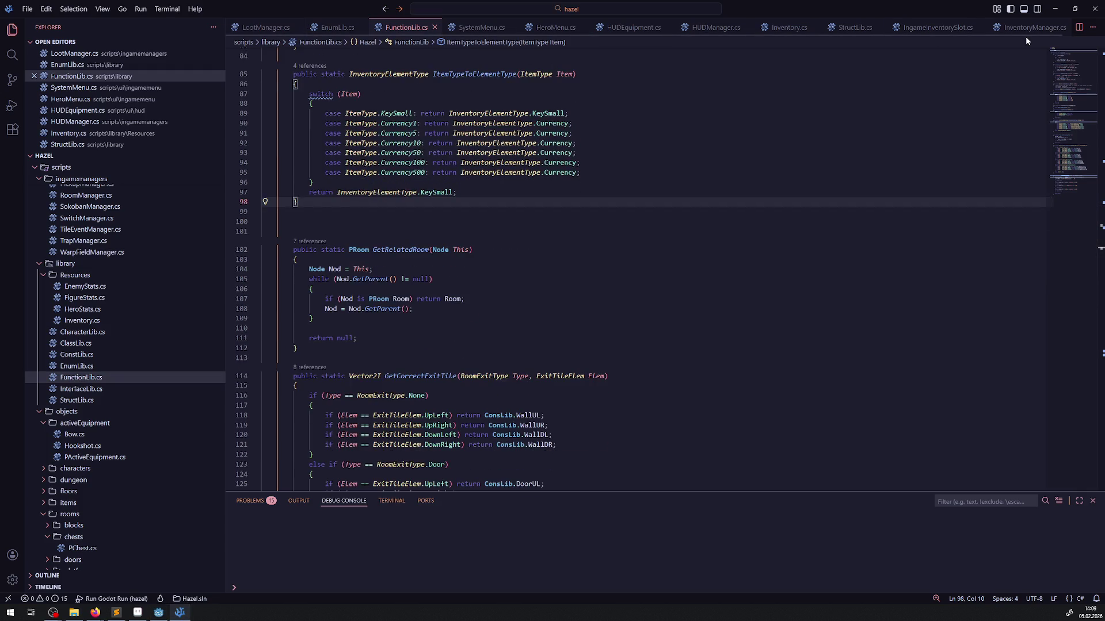
click(554, 27)
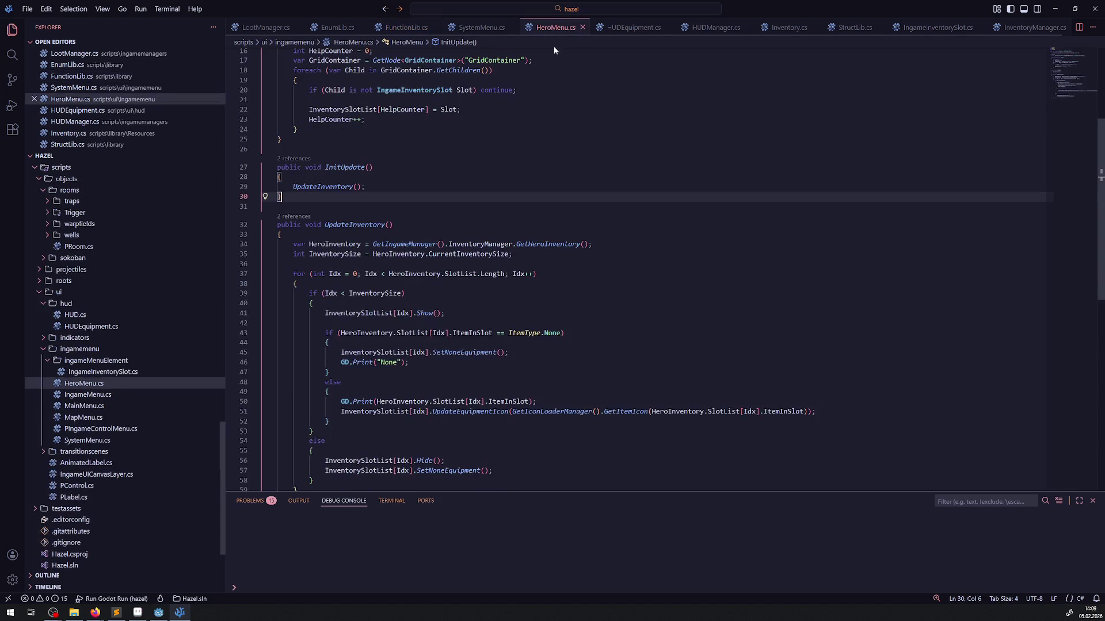
triple_click(414, 297)
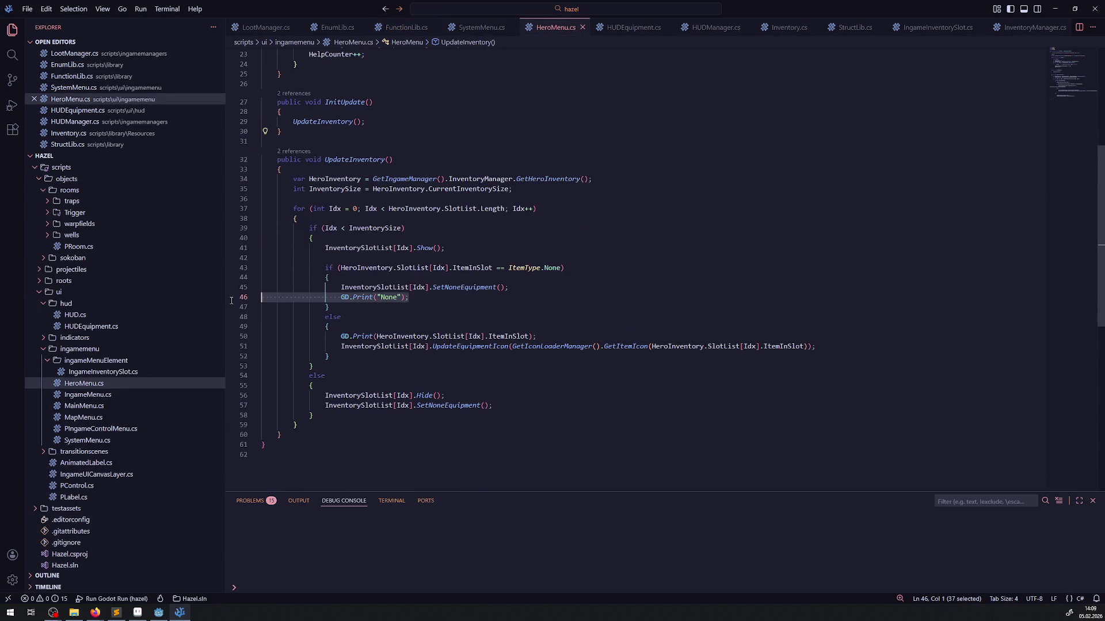
key(BackSpace)
triple_click(428, 324)
key(BackSpace)
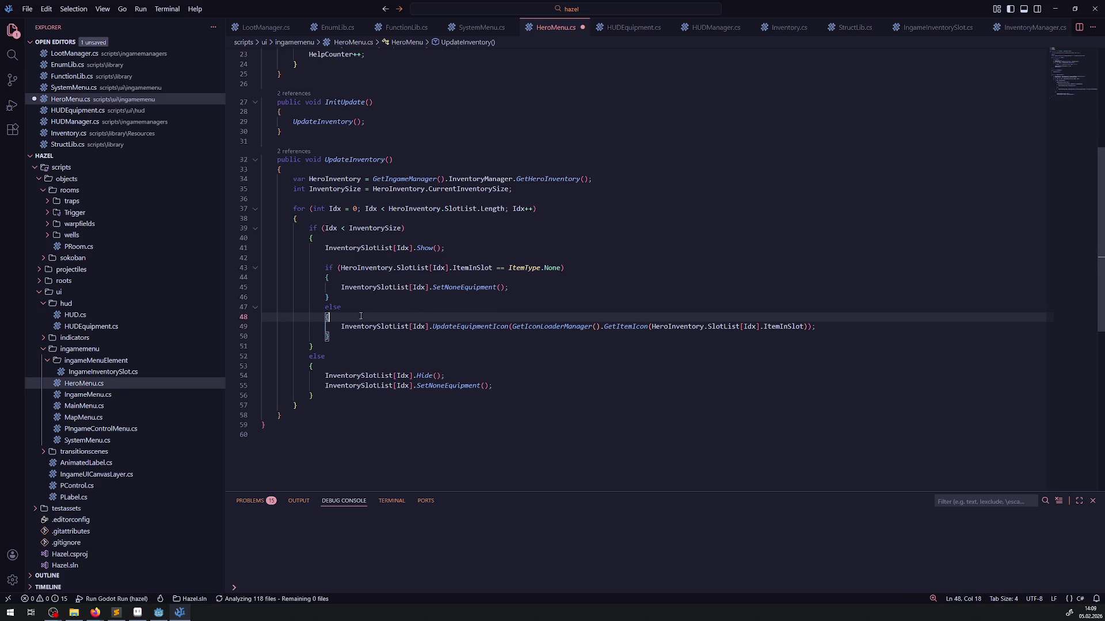
- Save HeroMenu.cs and run the project again from Godot
click(635, 289)
key(ctrl+s)
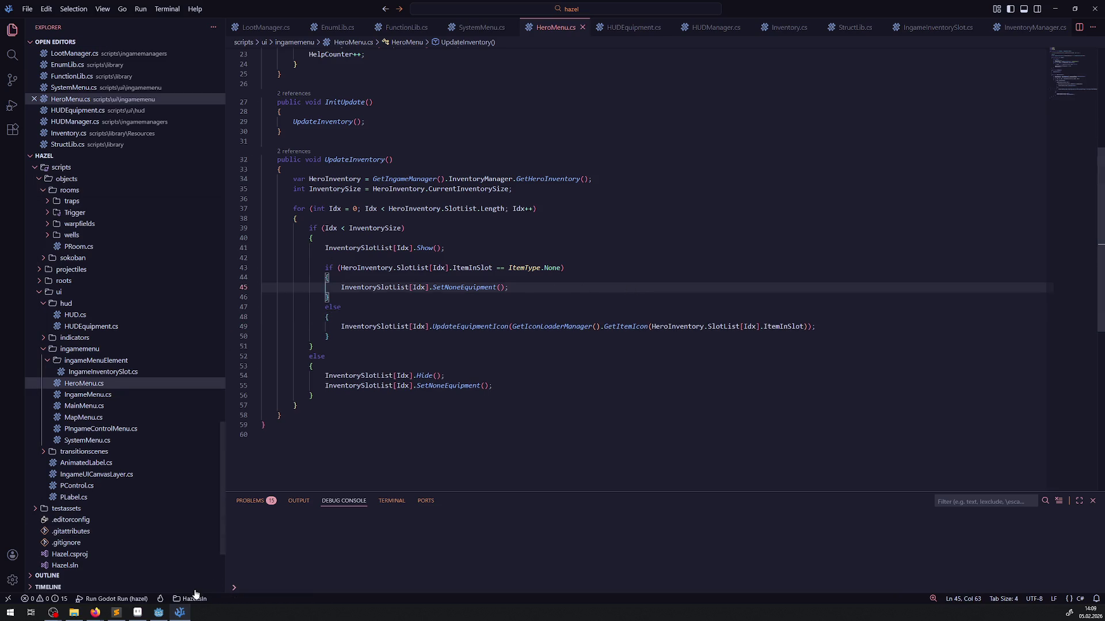
click(159, 613)
click(968, 21)
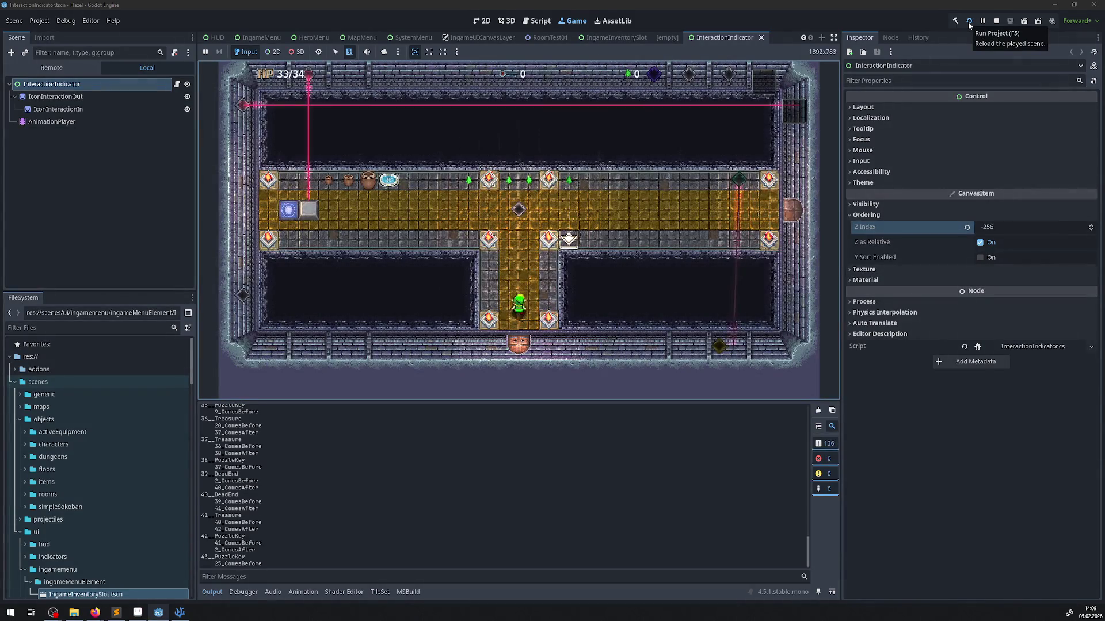
- Walk the player out of the room and down into the chest room, then open and close the hero menu
key(Left)
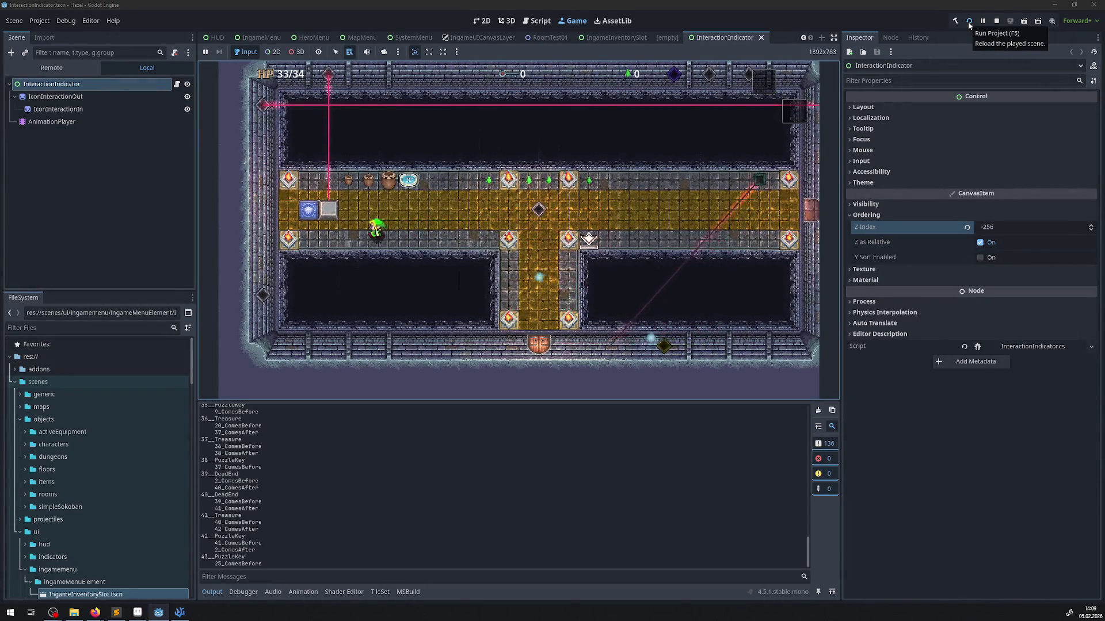
key(Left)
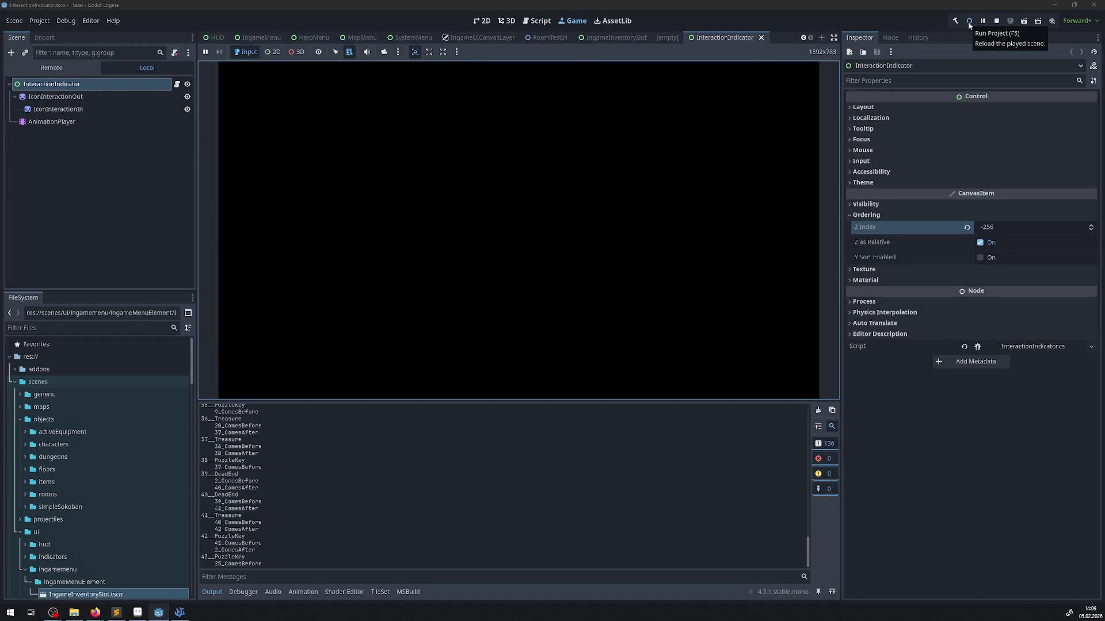
key(Right)
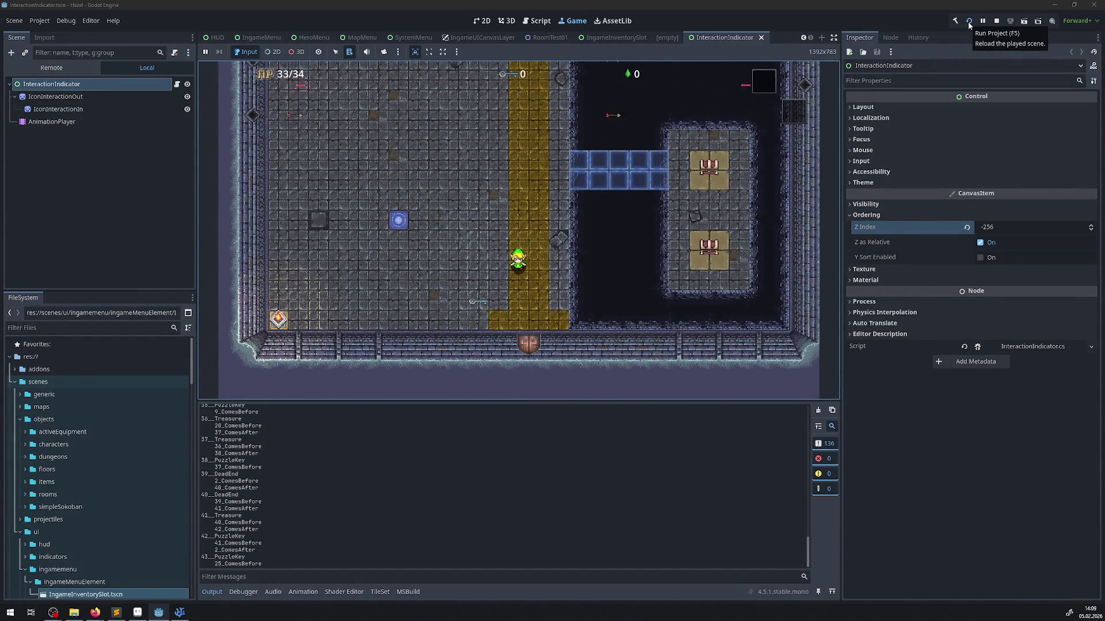
key(Down)
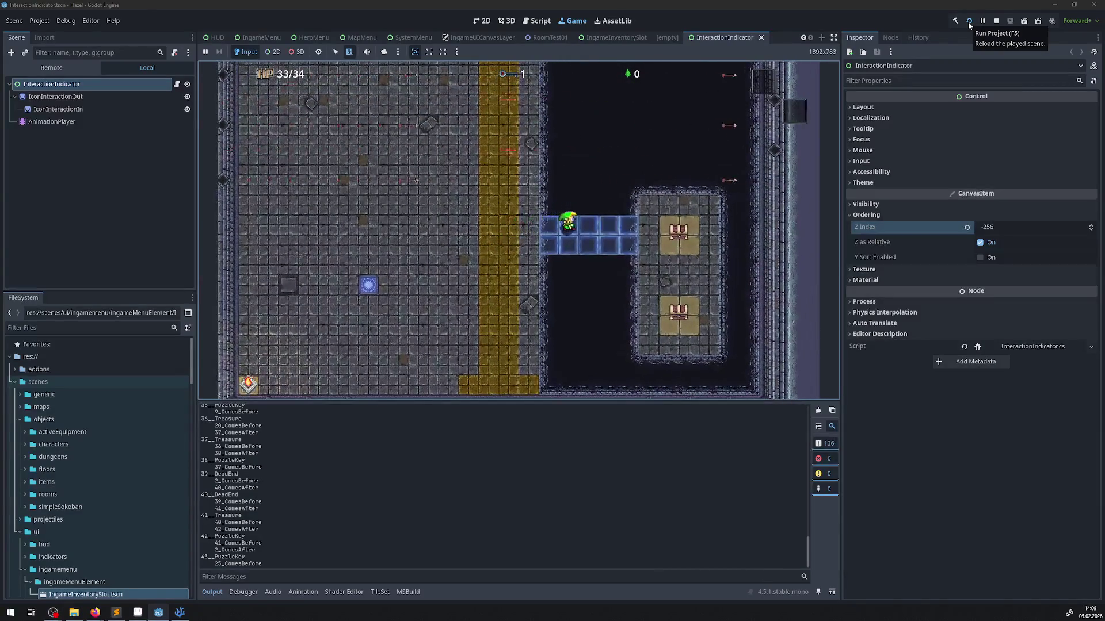
key(Right)
key(Escape)
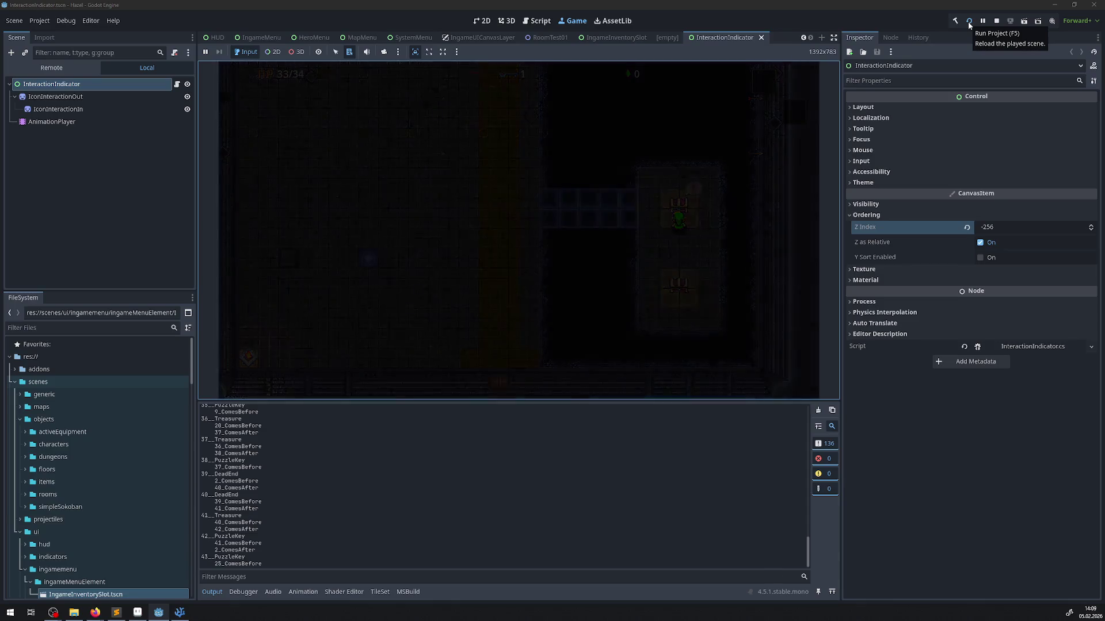
key(Escape)
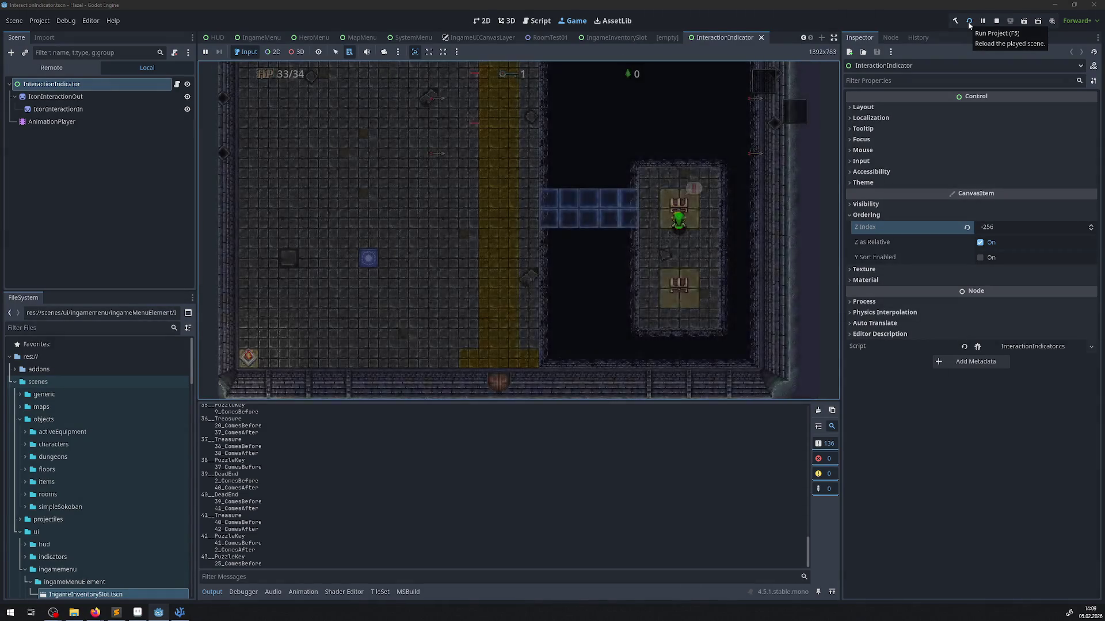
- Move the player to the lower chest and up toward the bridge, then close the hero menu
key(Left)
key(Down)
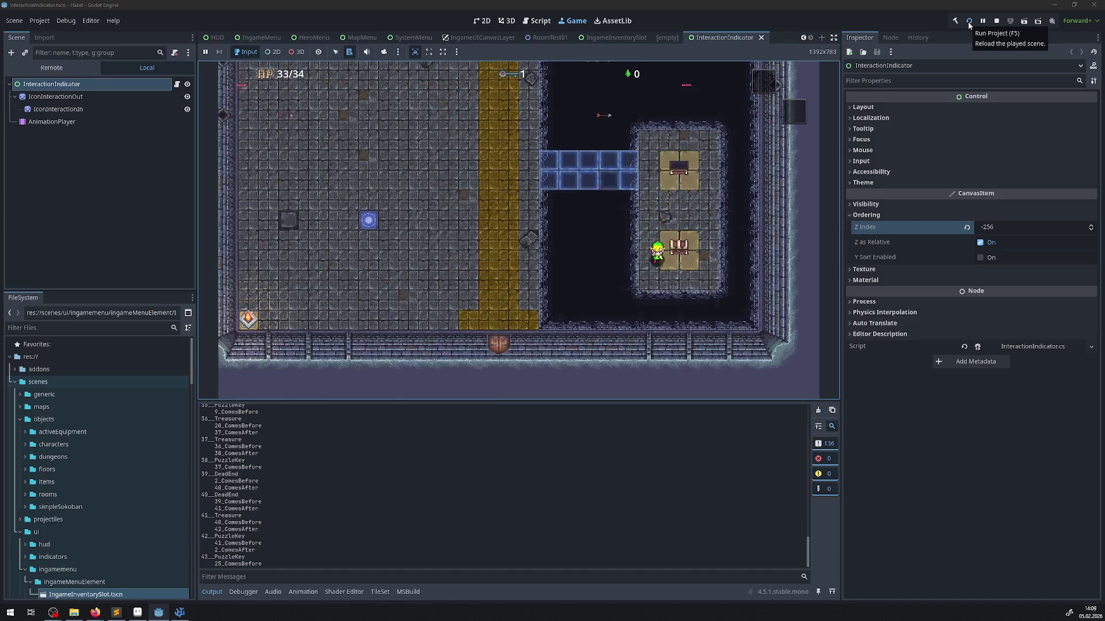
key(Right)
key(Left)
key(Up)
key(Left)
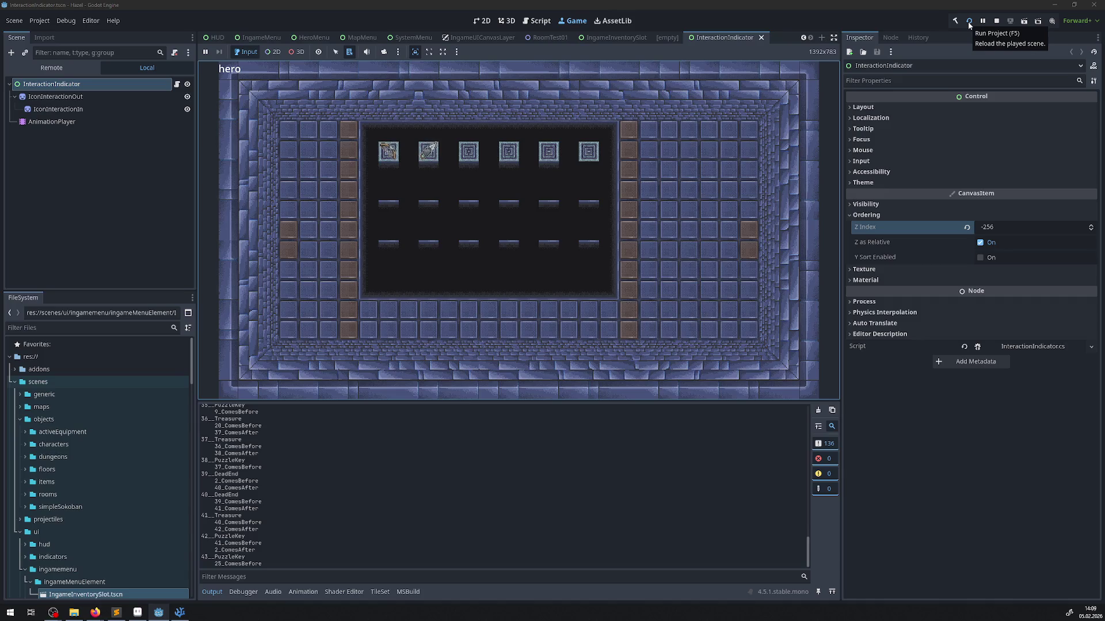
key(Escape)
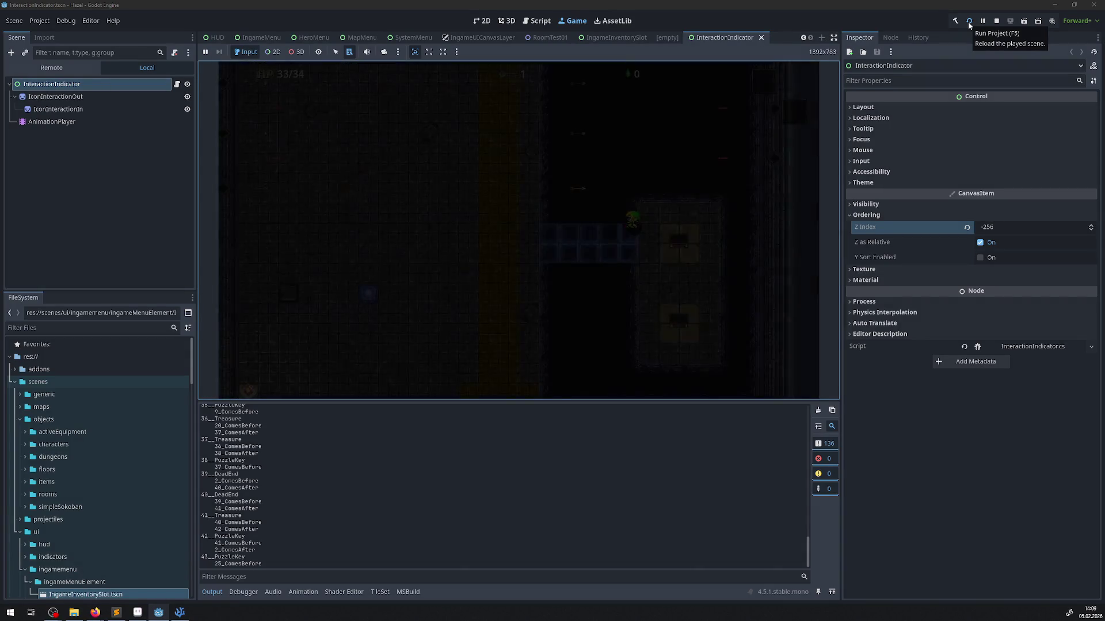
- Stop the running game and close the InteractionIndicator scene
click(996, 21)
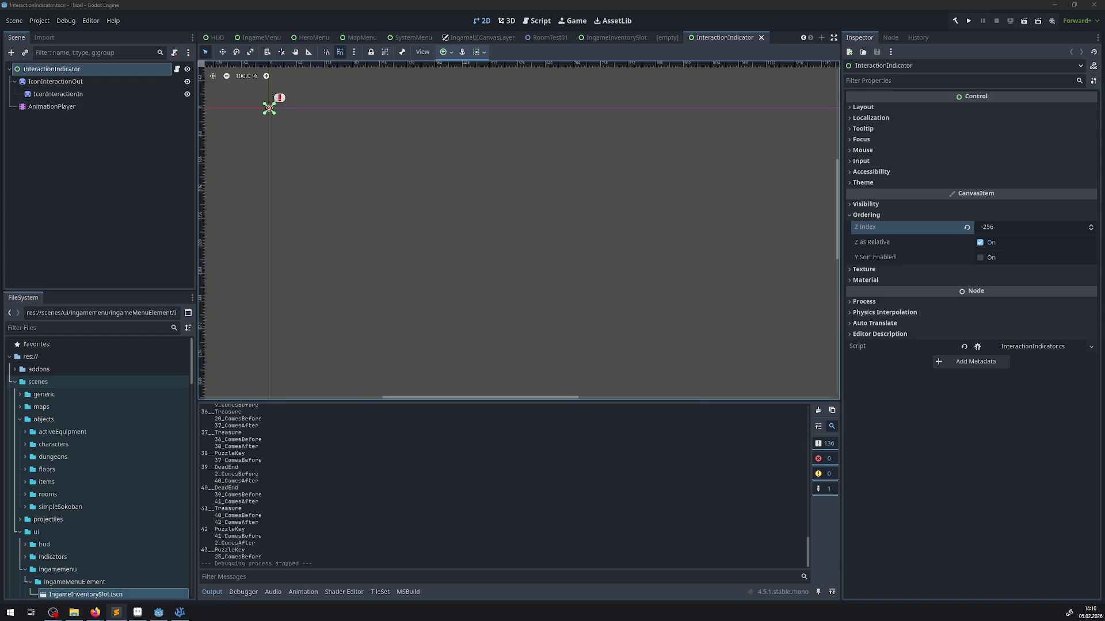
click(761, 38)
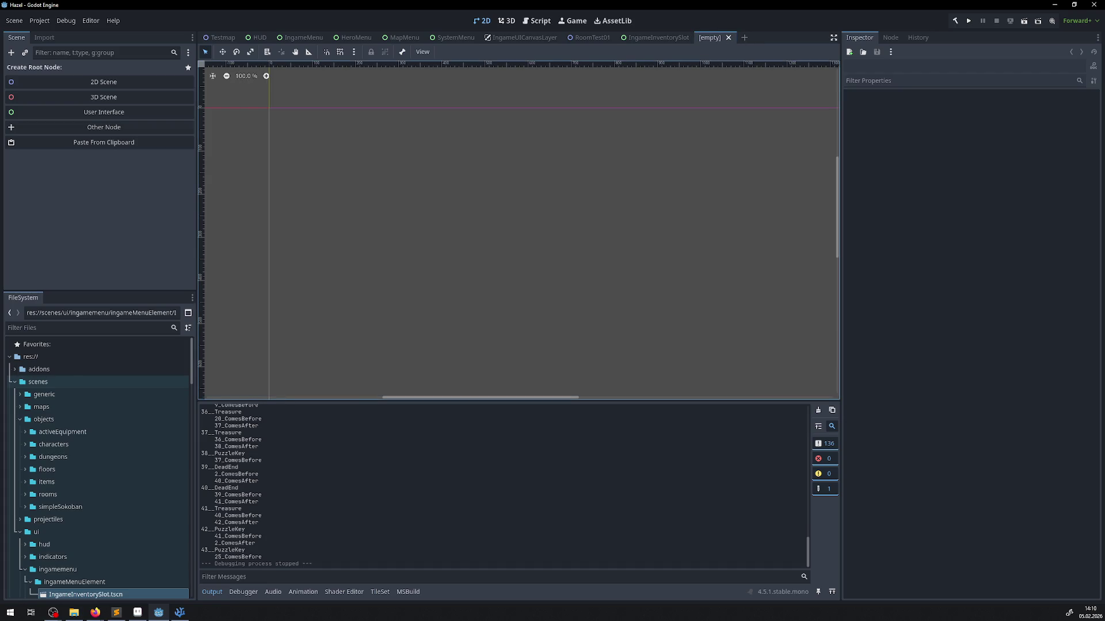
key(alt+Tab)
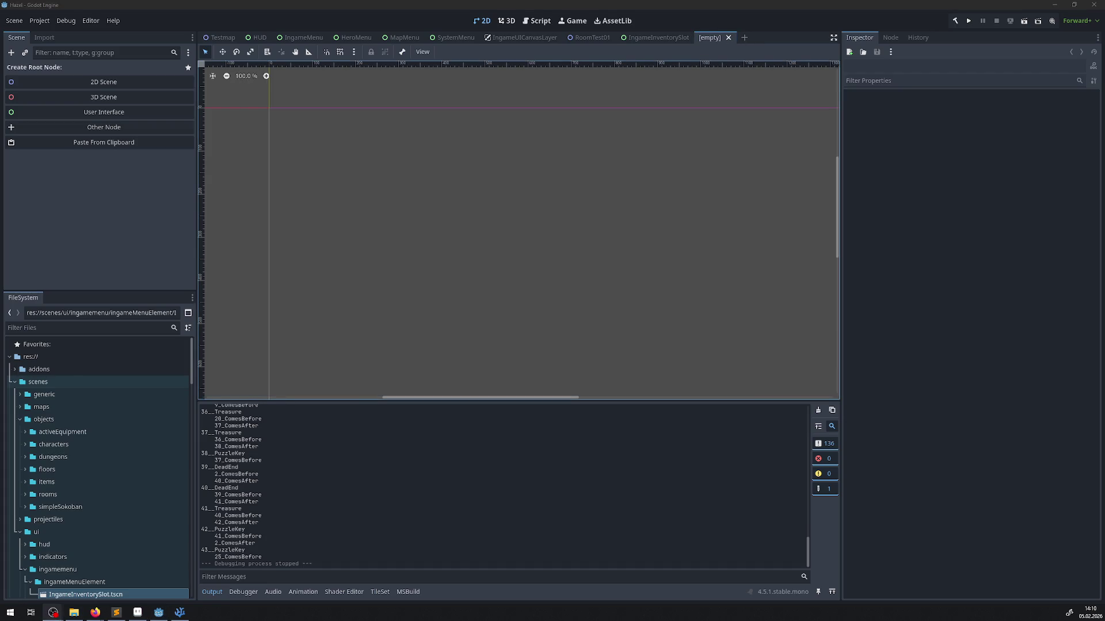